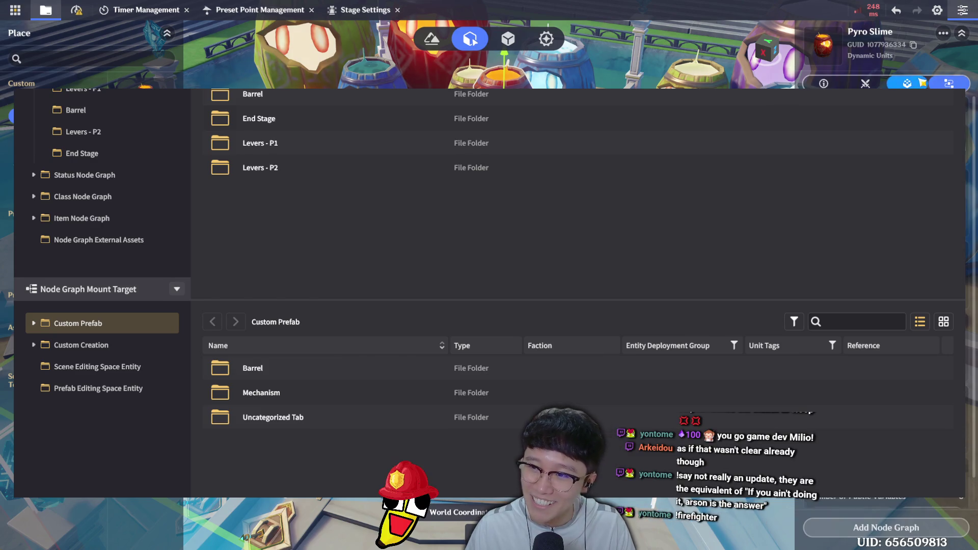
Preview the Pyro Slime motion device's 'Start to P…' motion, then close the motion device settings
{"action": "left_click", "coordinate": [907, 83]}
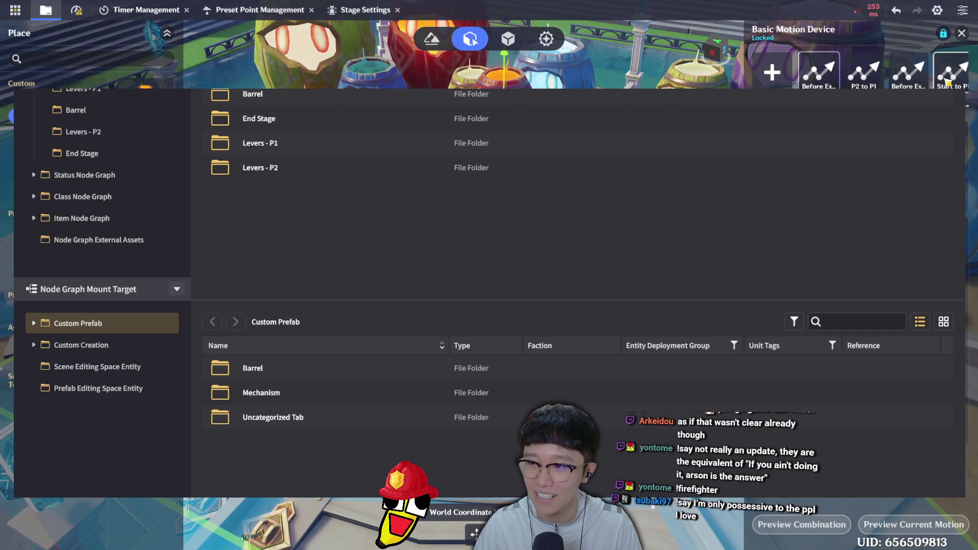
{"action": "left_click", "coordinate": [951, 72]}
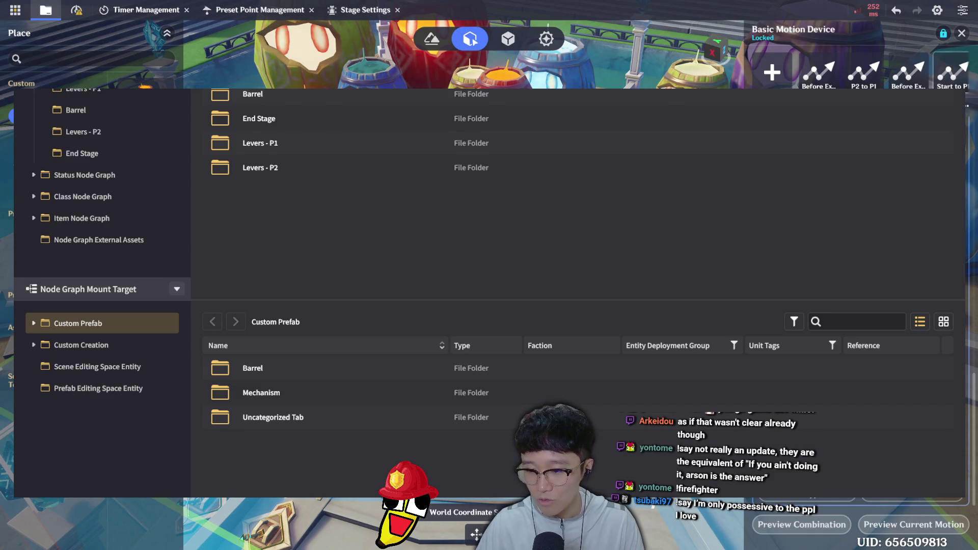
{"action": "left_click", "coordinate": [912, 532]}
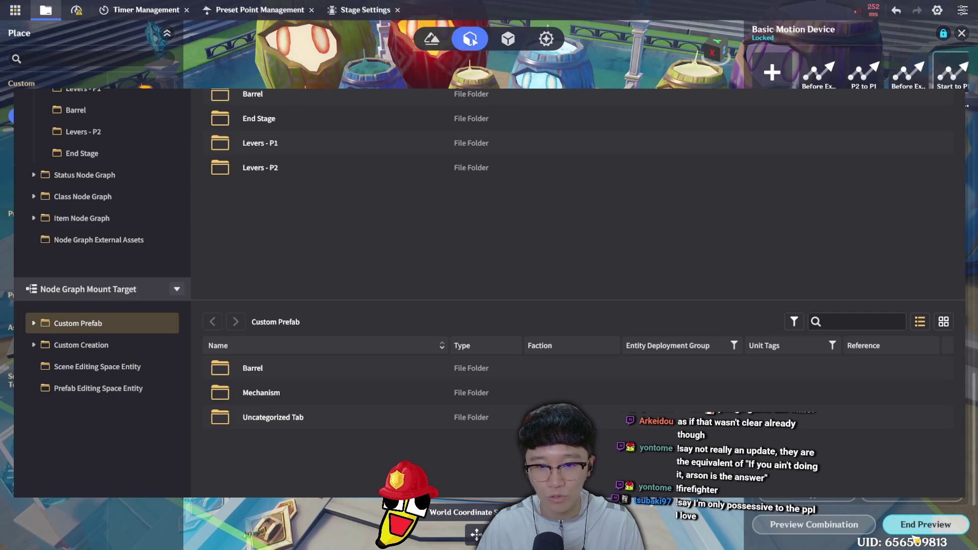
{"action": "left_click", "coordinate": [915, 532]}
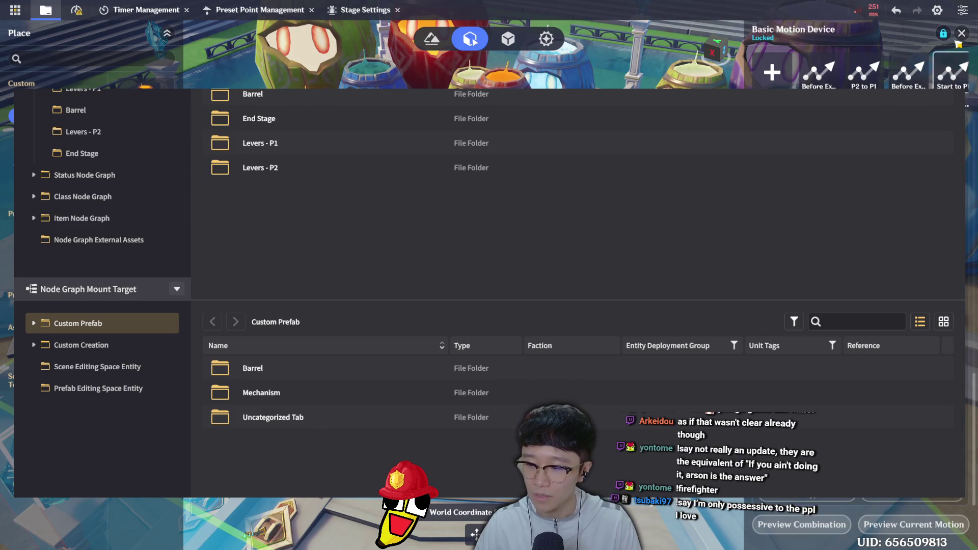
{"action": "left_click", "coordinate": [962, 33]}
{"action": "left_click", "coordinate": [15, 10]}
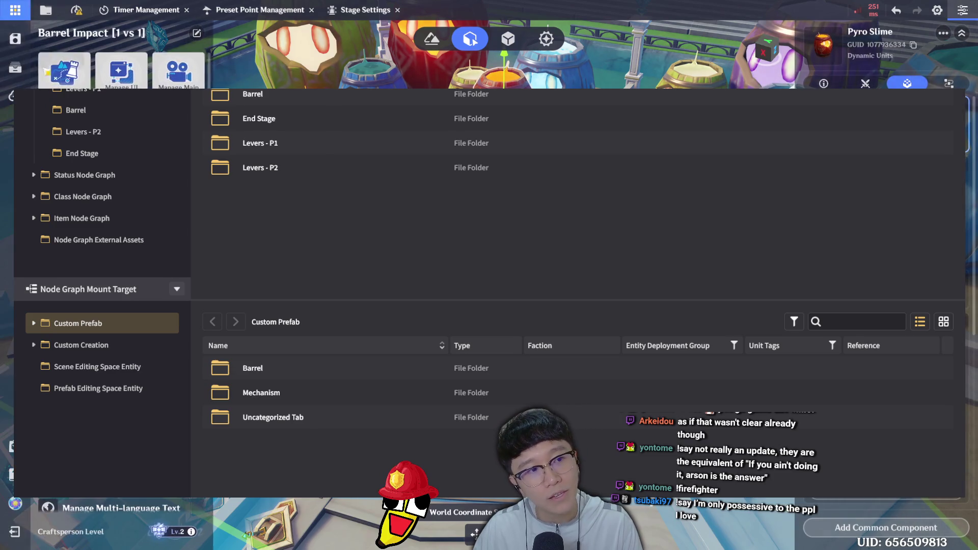
Test-play Barrel Impact, run onto the left lever platform and hit the lever, then Retry
{"action": "left_click", "coordinate": [46, 9]}
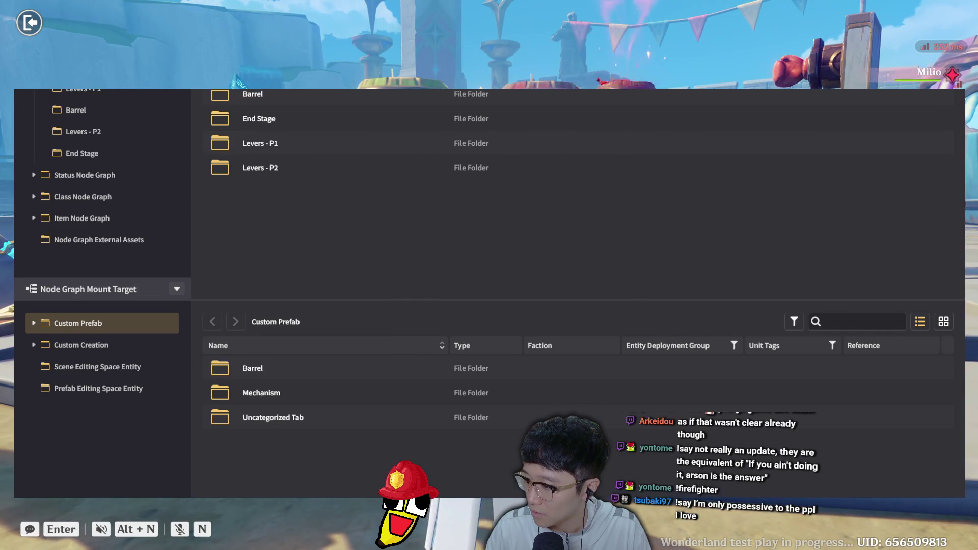
{"action": "key", "text": "w"}
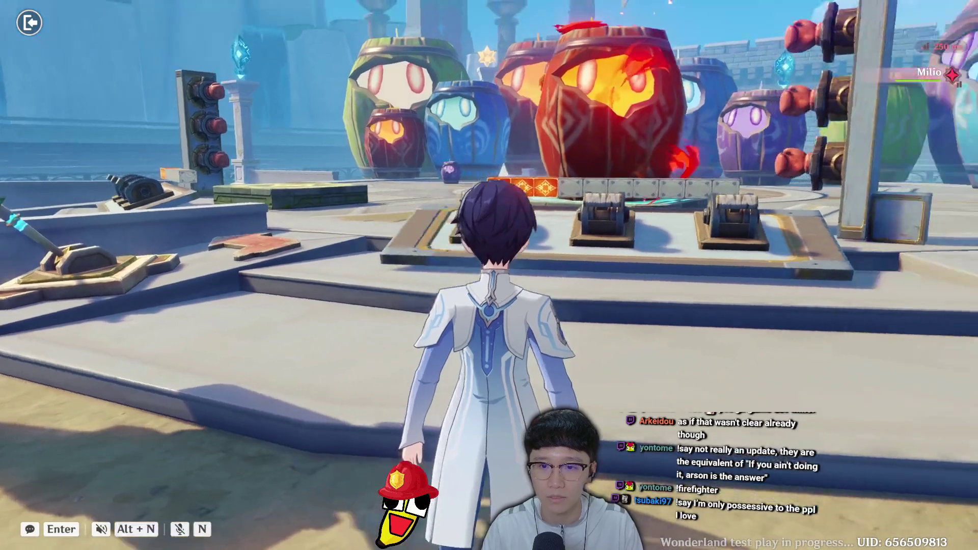
{"action": "key", "text": "w"}
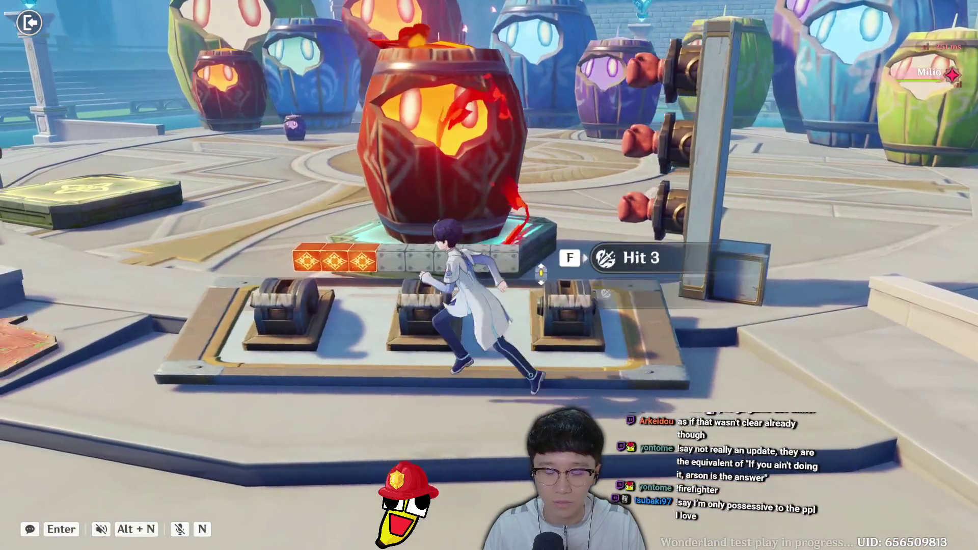
{"action": "key", "text": "f"}
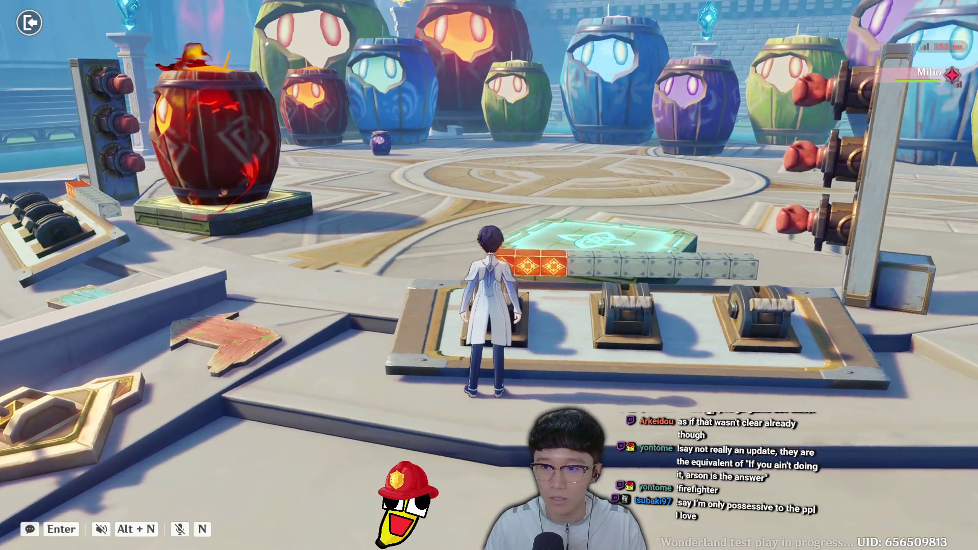
{"action": "key", "text": "Escape"}
{"action": "left_click", "coordinate": [494, 280]}
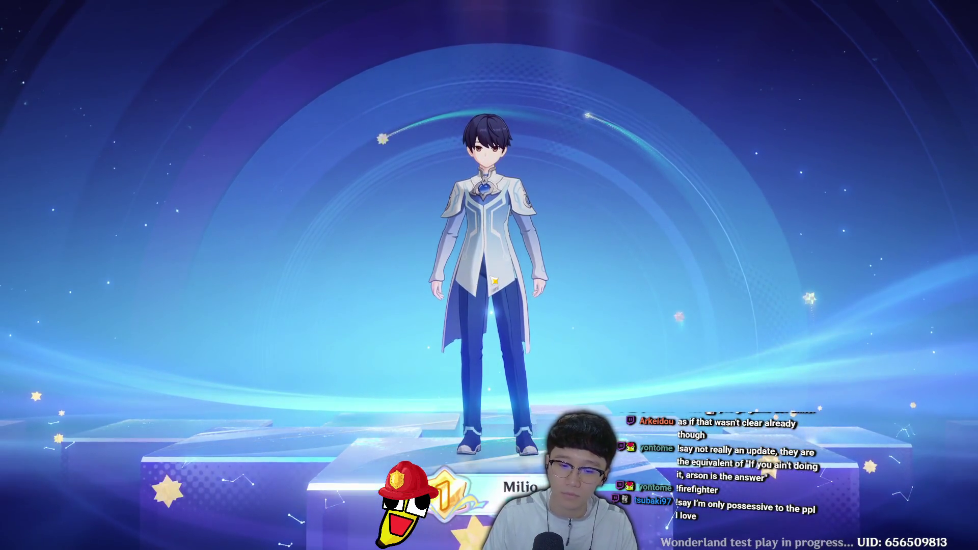
Skip the character intro, walk onto the lever platform, then pause and Retry the challenge
{"action": "left_click", "coordinate": [493, 281]}
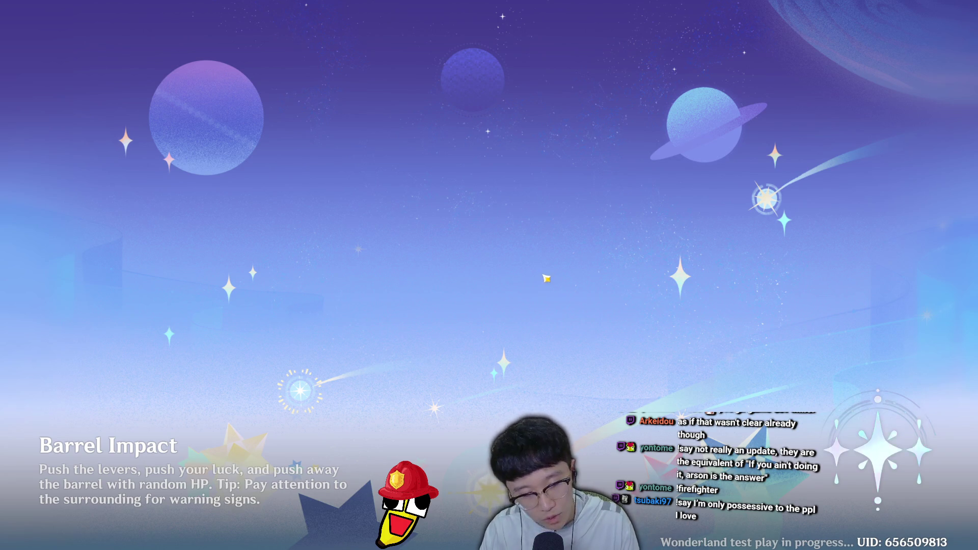
{"action": "key", "text": "w"}
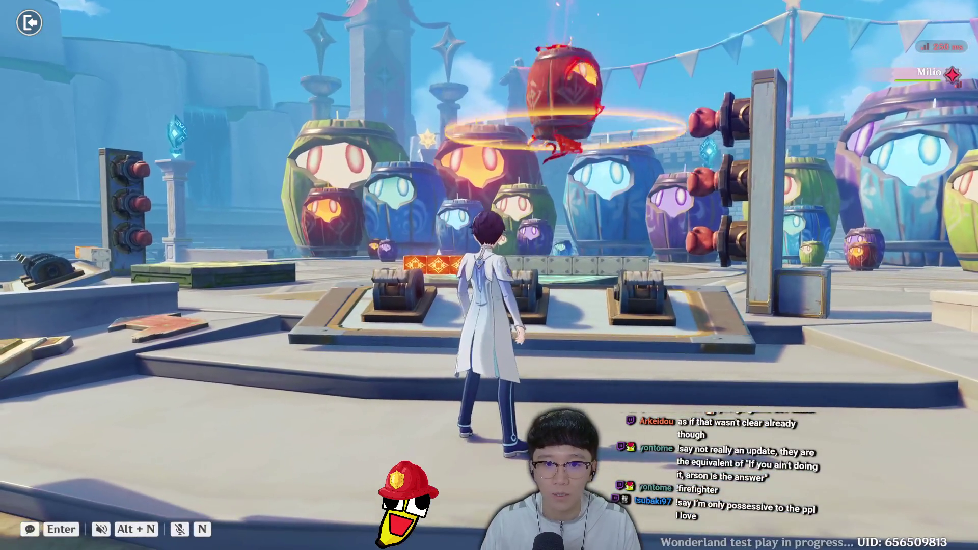
{"action": "key", "text": "w"}
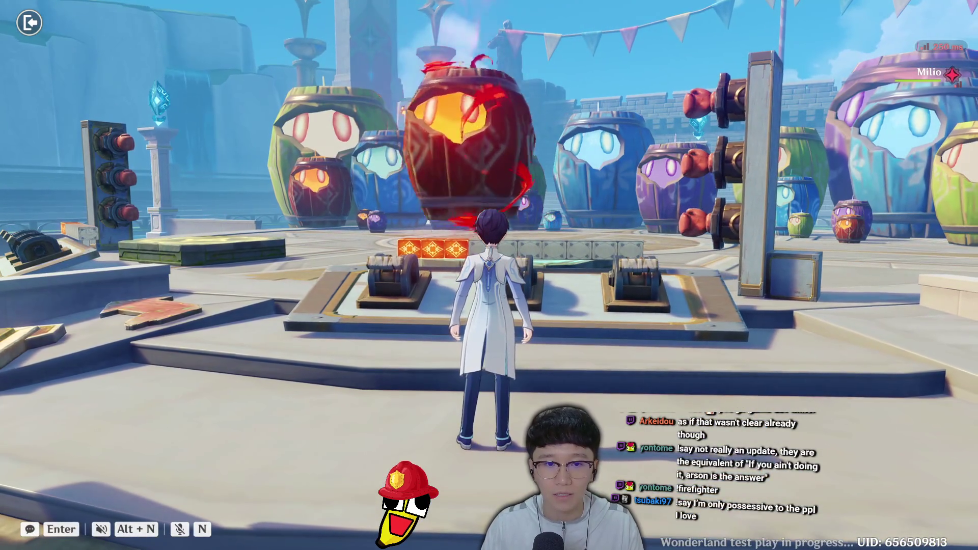
{"action": "key", "text": "w"}
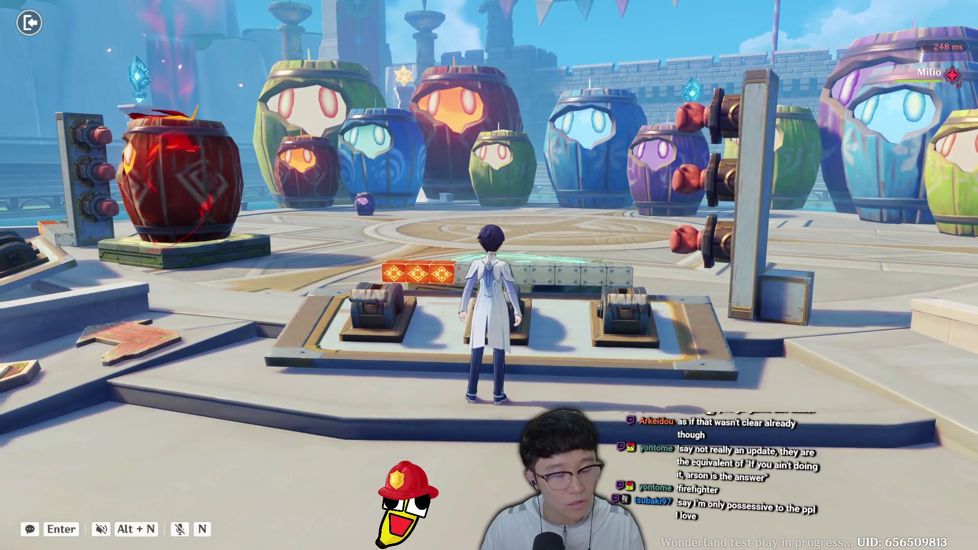
{"action": "key", "text": "Escape"}
{"action": "left_click", "coordinate": [493, 279]}
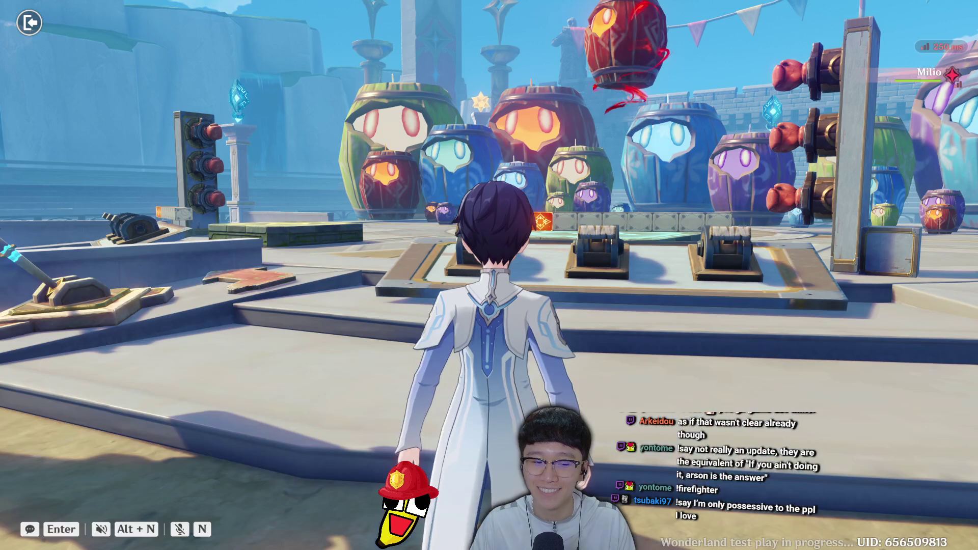
Run around to the third lever, hit it to smash the barrel, and back away
{"action": "key", "text": "w"}
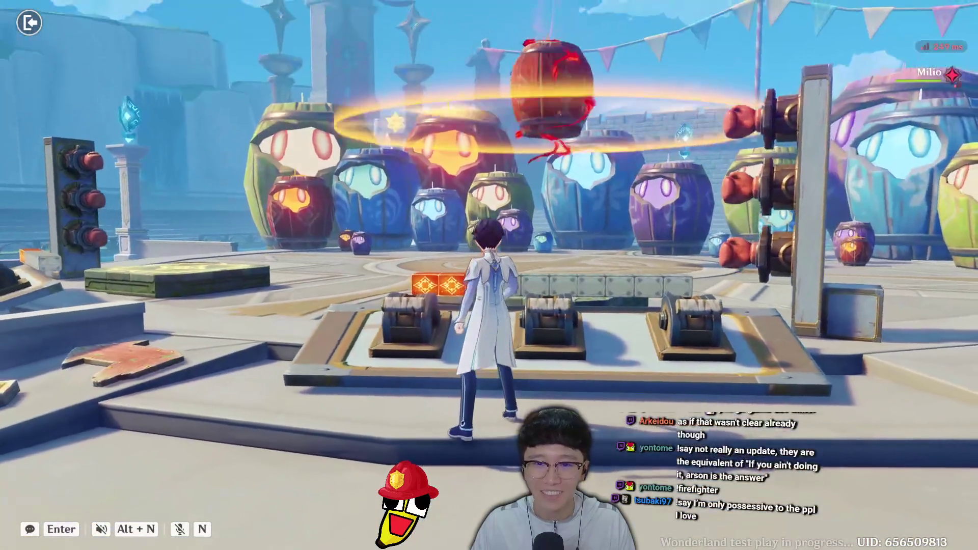
{"action": "key", "text": "a"}
{"action": "key", "text": "w"}
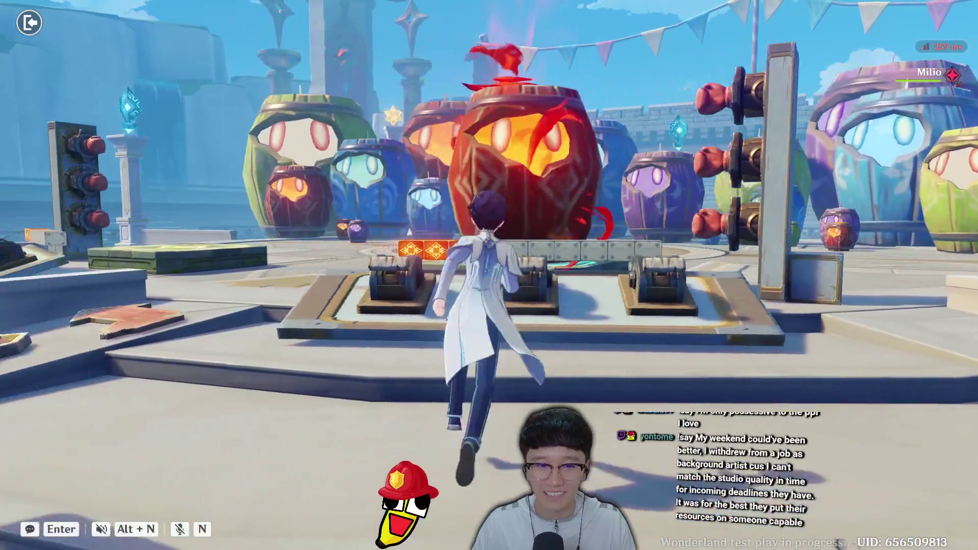
{"action": "key", "text": "f"}
{"action": "key", "text": "s"}
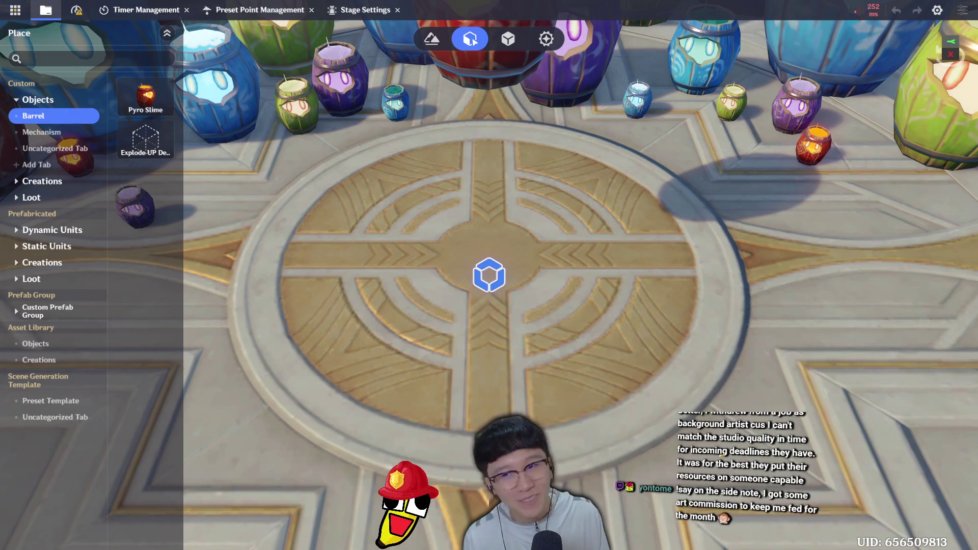
{"action": "scroll", "coordinate": [580, 227], "scroll_direction": "up", "scroll_amount": 5}
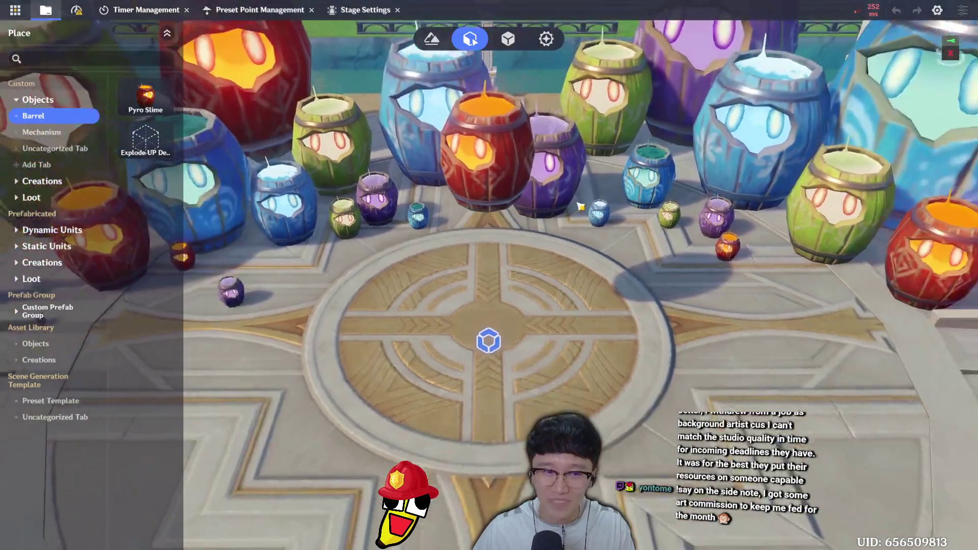
{"action": "scroll", "coordinate": [581, 206], "scroll_direction": "down", "scroll_amount": 5}
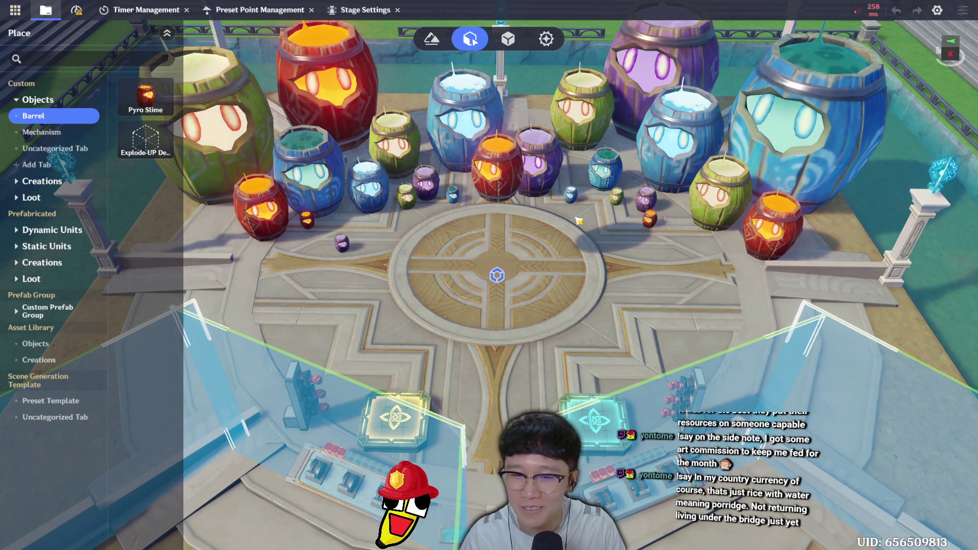
Save the stage and move the camera out to a wide tilted view of the barrel arena
{"action": "scroll", "coordinate": [598, 250], "scroll_direction": "down", "scroll_amount": 3}
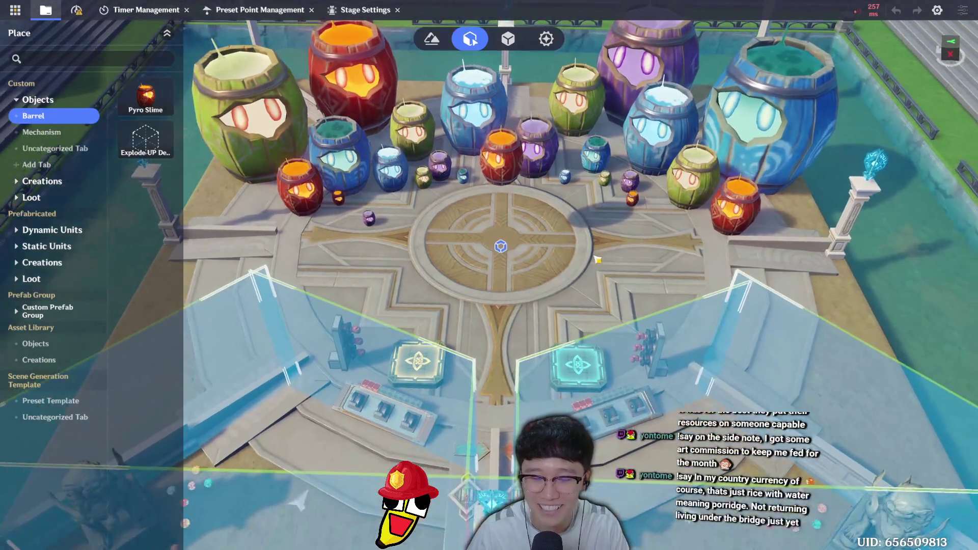
{"action": "key", "text": "ctrl+s"}
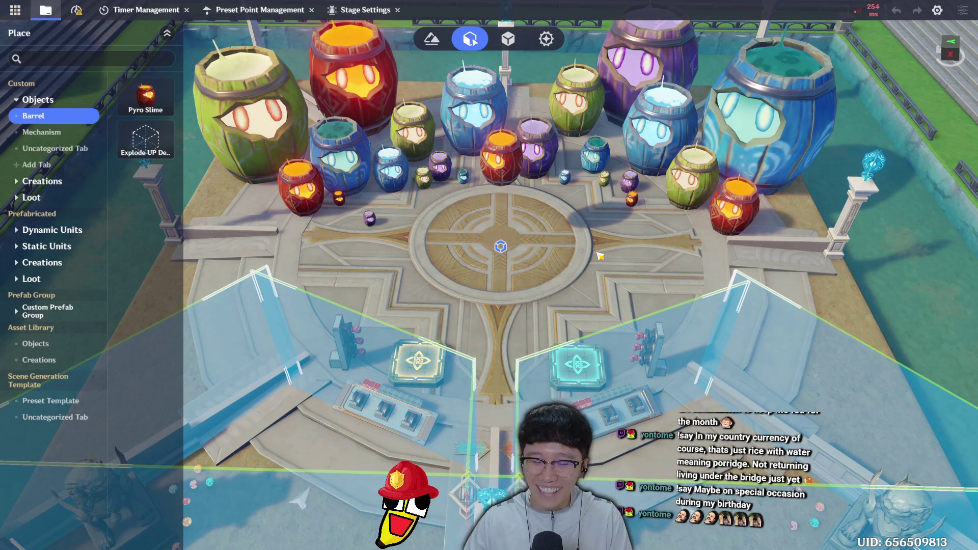
{"action": "key", "text": "w"}
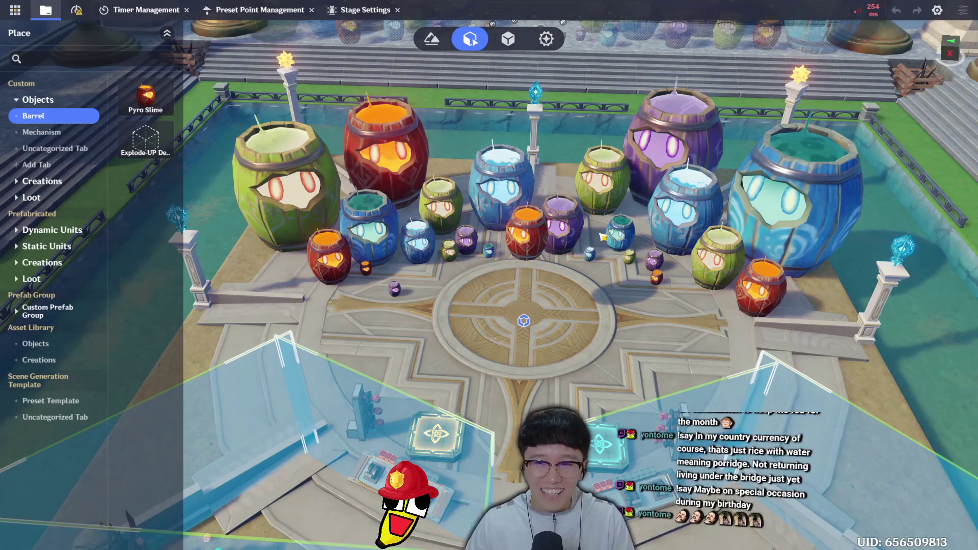
{"action": "key", "text": "s"}
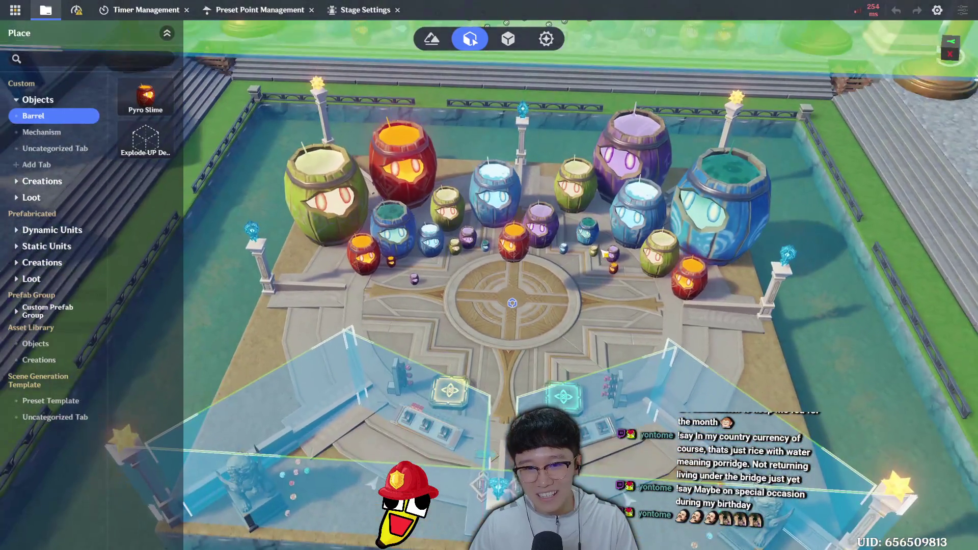
{"action": "key", "text": "w"}
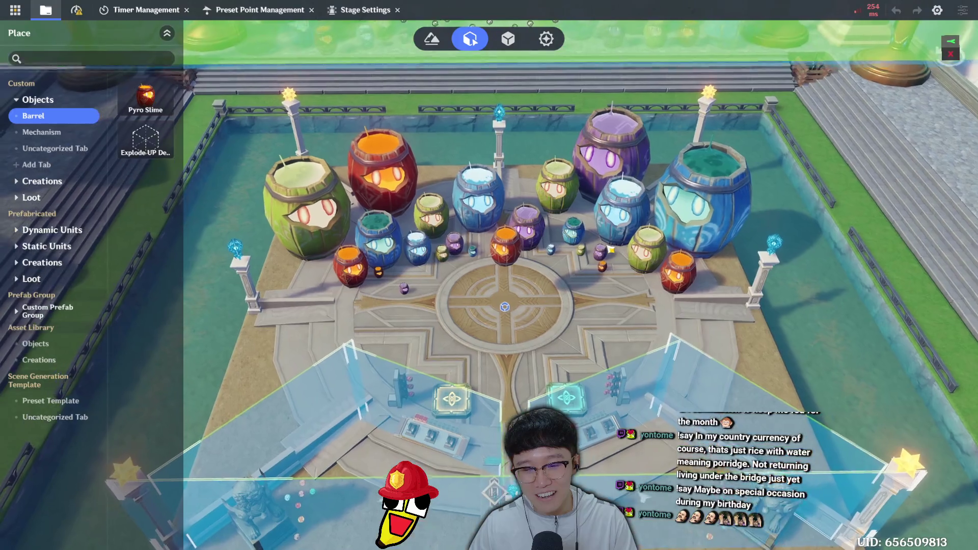
{"action": "key", "text": "w"}
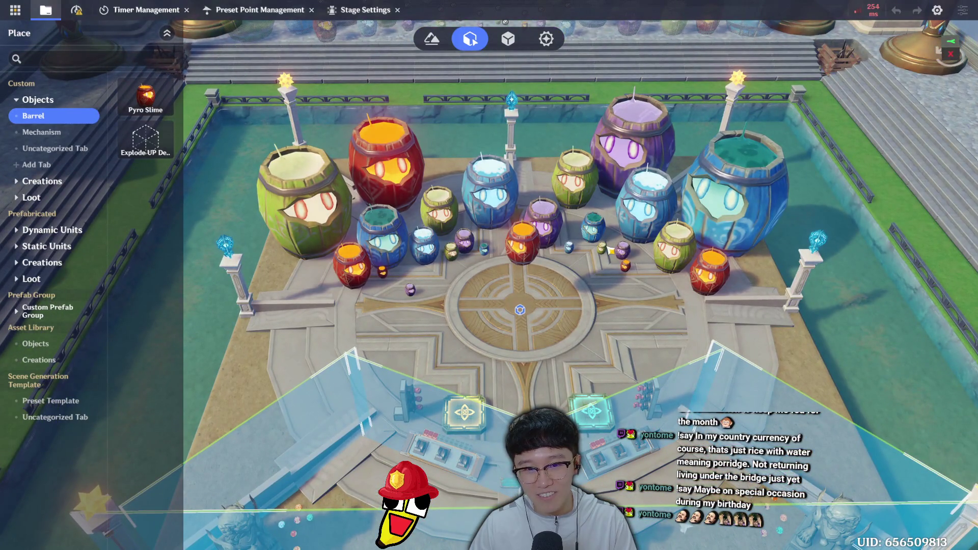
{"action": "key", "text": "d"}
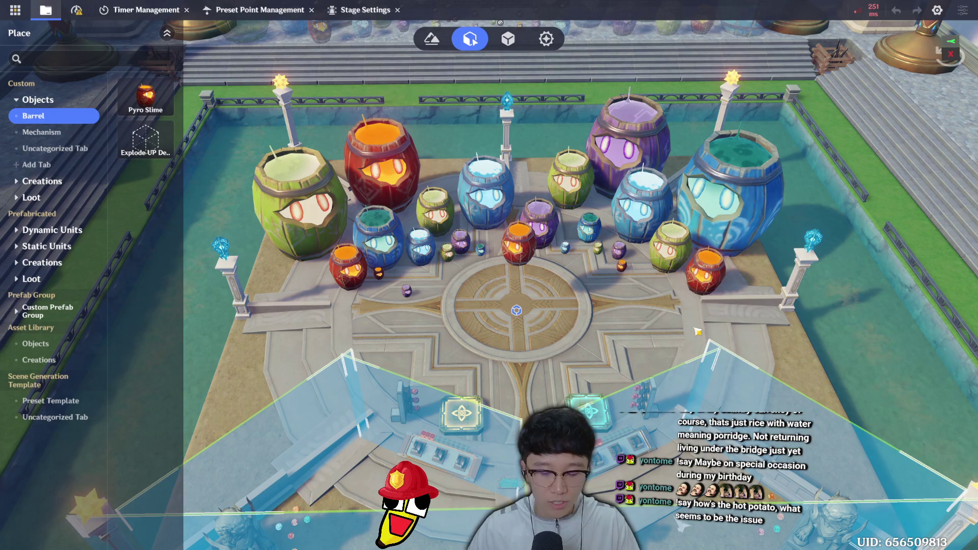
{"action": "scroll", "coordinate": [678, 363], "scroll_direction": "up", "scroll_amount": 3}
{"action": "scroll", "coordinate": [661, 427], "scroll_direction": "up", "scroll_amount": 5}
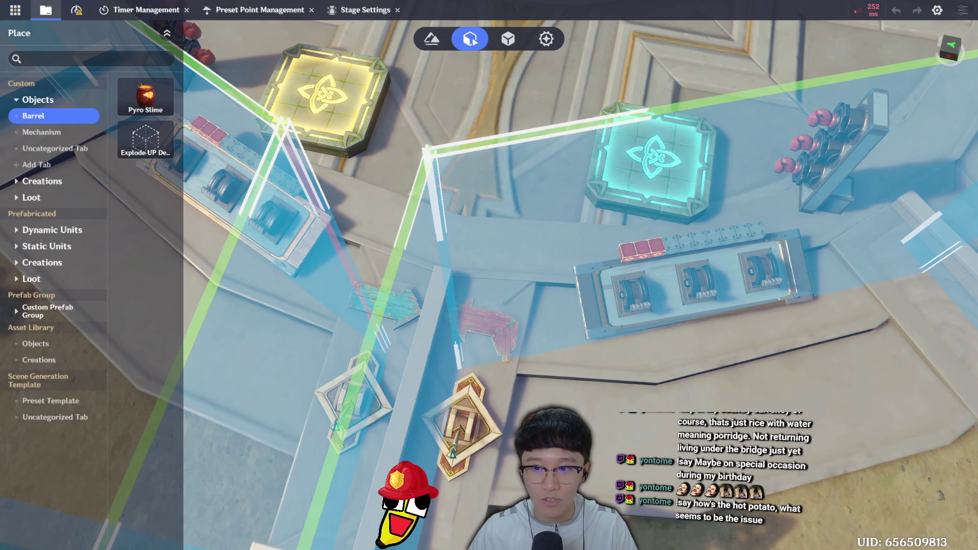
{"action": "scroll", "coordinate": [600, 352], "scroll_direction": "down", "scroll_amount": 5}
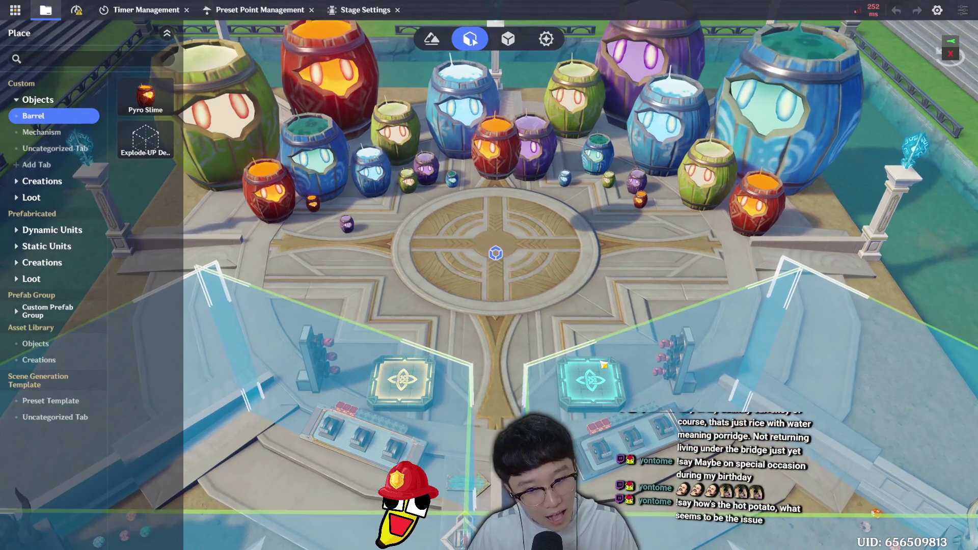
Select the central Pyro Slime barrel to show its properties: Y 5.00, rotation 135, scale 3
{"action": "right_click", "coordinate": [604, 364]}
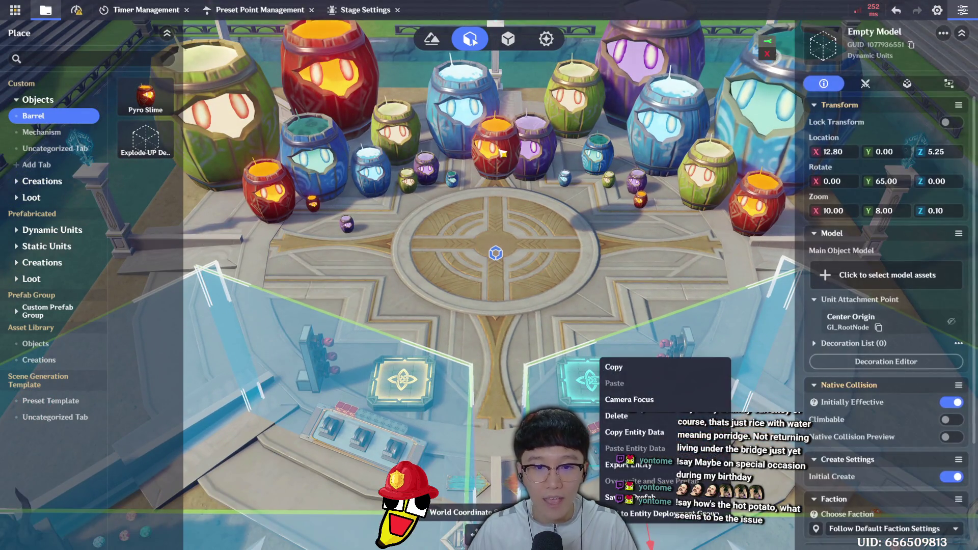
{"action": "left_click", "coordinate": [503, 153]}
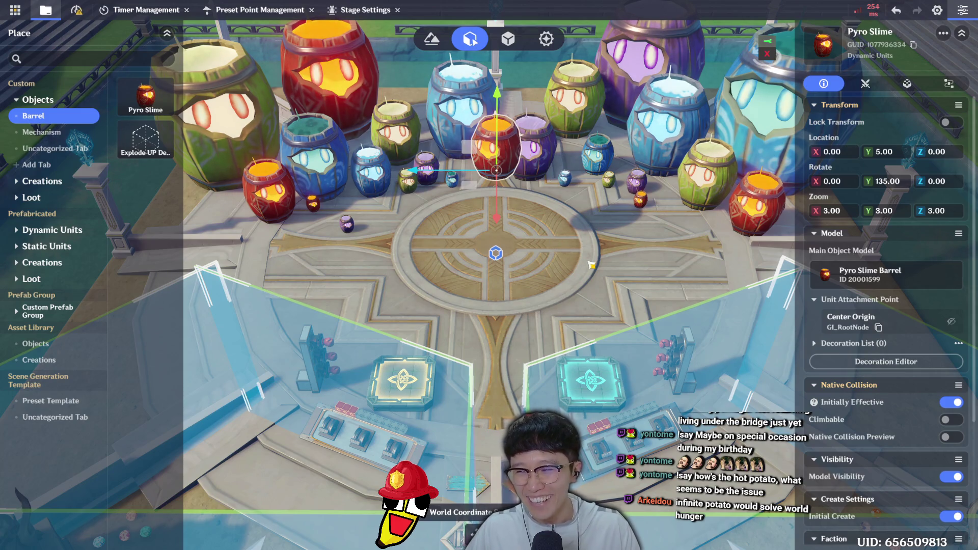
Open the Node Graphs browser listing the Lever - P1 hit graphs and Custom Prefab folders
{"action": "scroll", "coordinate": [595, 265], "scroll_direction": "down", "scroll_amount": 5}
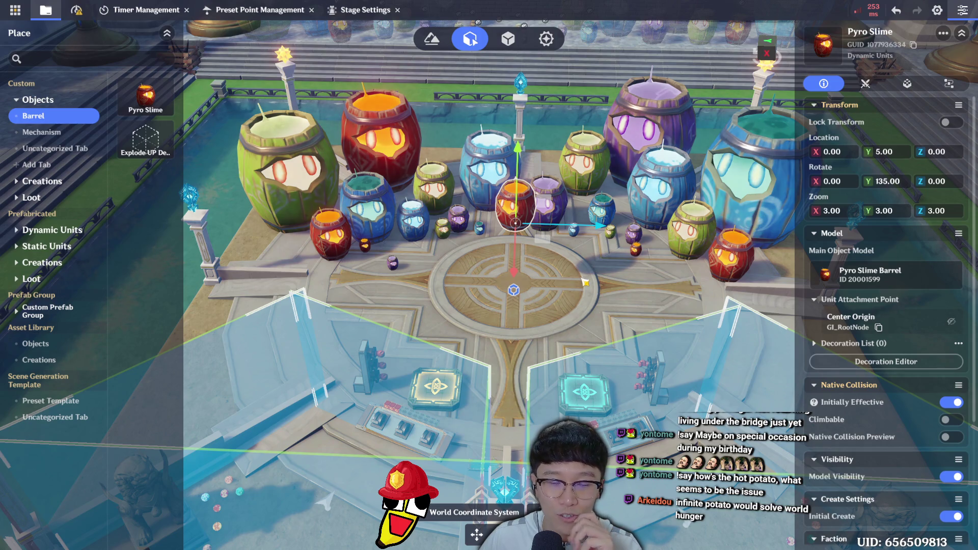
{"action": "scroll", "coordinate": [586, 283], "scroll_direction": "up", "scroll_amount": 2}
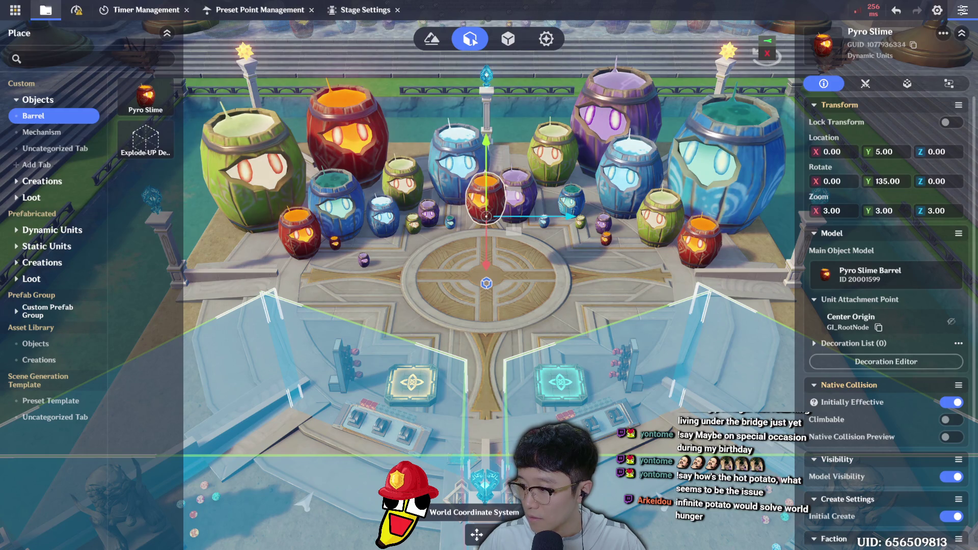
{"action": "key", "text": "Tab"}
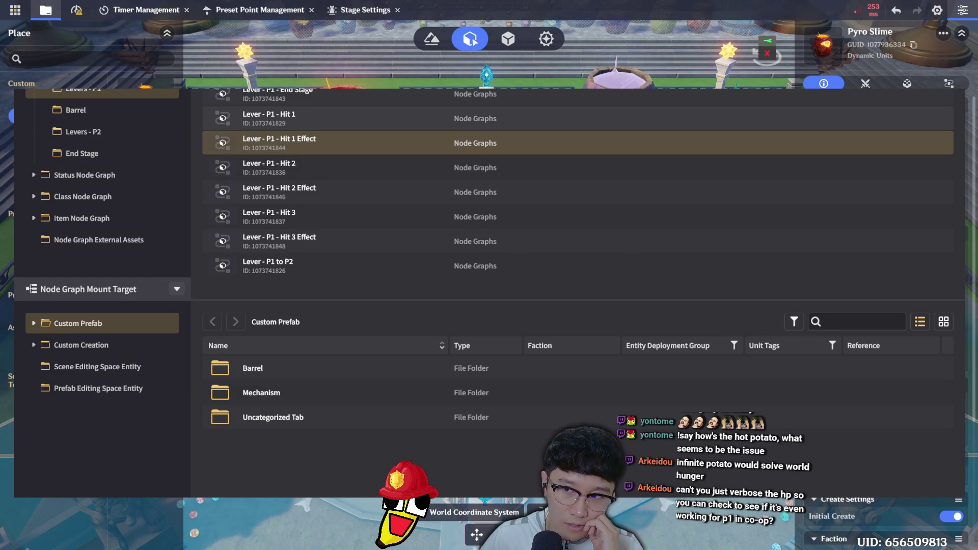
Open the Lever - P1 - Hit 1 graph, zoom out and pan to its branch, timer and HP nodes
{"action": "double_click", "coordinate": [344, 121]}
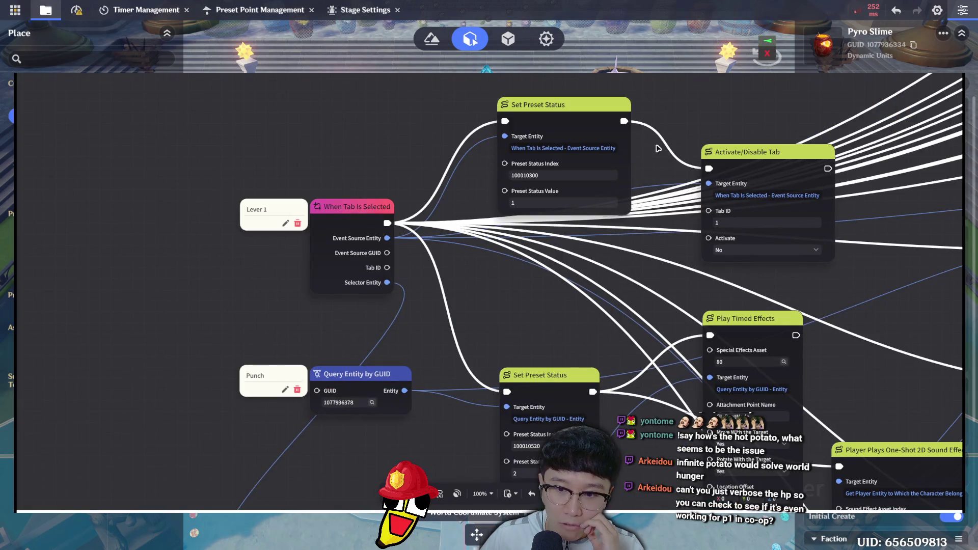
{"action": "scroll", "coordinate": [658, 209], "scroll_direction": "down", "scroll_amount": 1}
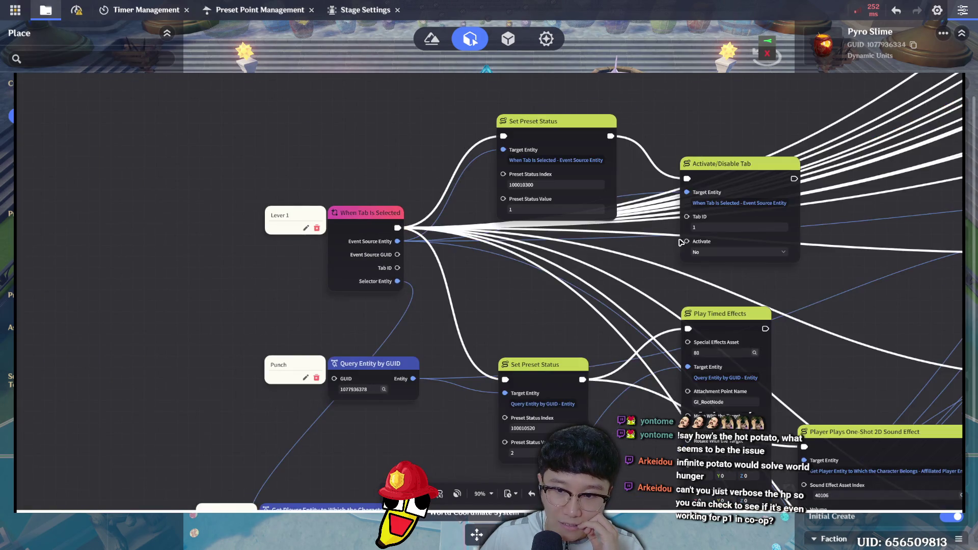
{"action": "scroll", "coordinate": [758, 261], "scroll_direction": "down", "scroll_amount": 3}
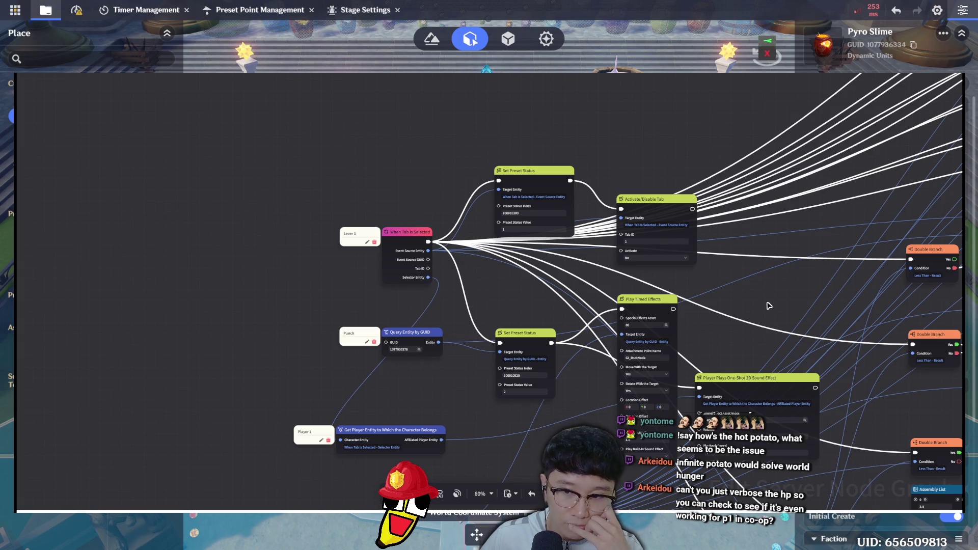
{"action": "mouse_move", "coordinate": [619, 252]}
{"action": "left_mouse_down"}
{"action": "mouse_move", "coordinate": [469, 203]}
{"action": "mouse_move", "coordinate": [413, 161]}
{"action": "mouse_move", "coordinate": [389, 101]}
{"action": "left_mouse_up"}
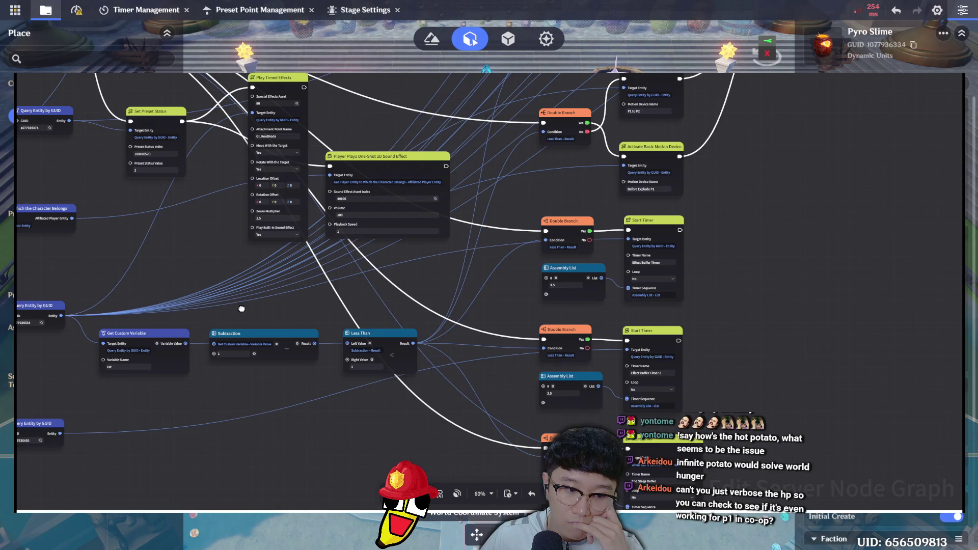
{"action": "mouse_move", "coordinate": [352, 245]}
{"action": "left_mouse_down"}
{"action": "mouse_move", "coordinate": [402, 190]}
{"action": "mouse_move", "coordinate": [377, 204]}
{"action": "mouse_move", "coordinate": [408, 215]}
{"action": "mouse_move", "coordinate": [396, 244]}
{"action": "left_mouse_up"}
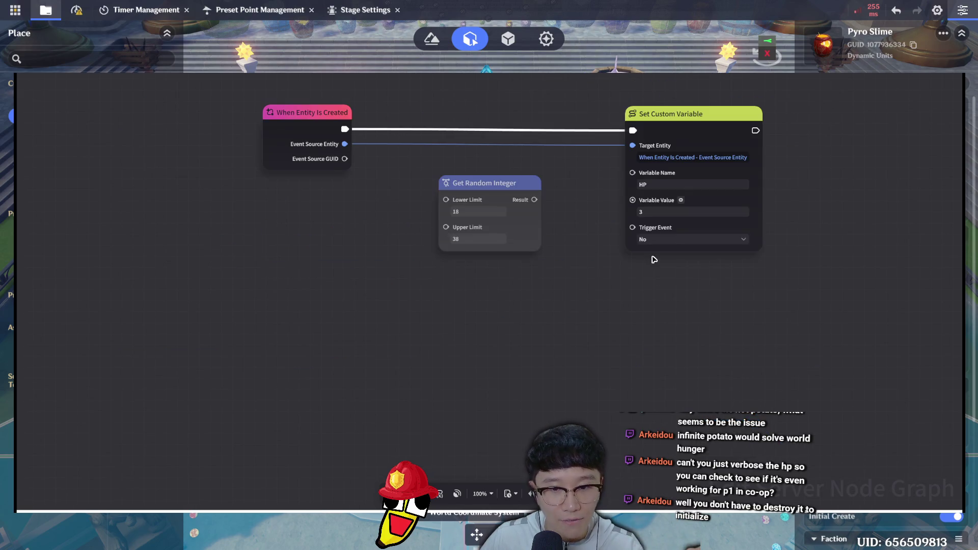
Link Get Random Integer into the HP Variable Value, remove that link to keep HP 3, and close the graph
{"action": "left_click", "coordinate": [660, 212]}
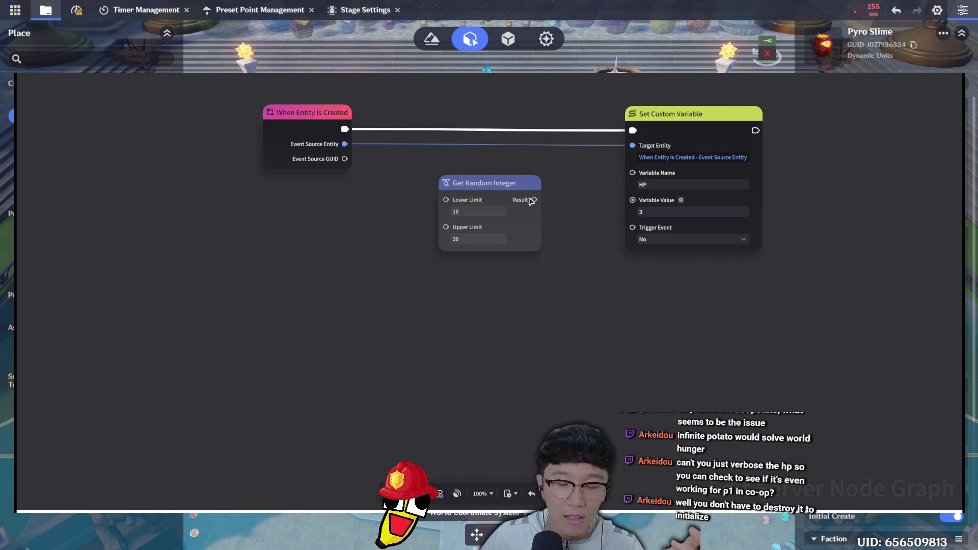
{"action": "mouse_move", "coordinate": [548, 289]}
{"action": "left_mouse_down"}
{"action": "mouse_move", "coordinate": [519, 225]}
{"action": "mouse_move", "coordinate": [434, 190]}
{"action": "mouse_move", "coordinate": [424, 169]}
{"action": "left_mouse_up"}
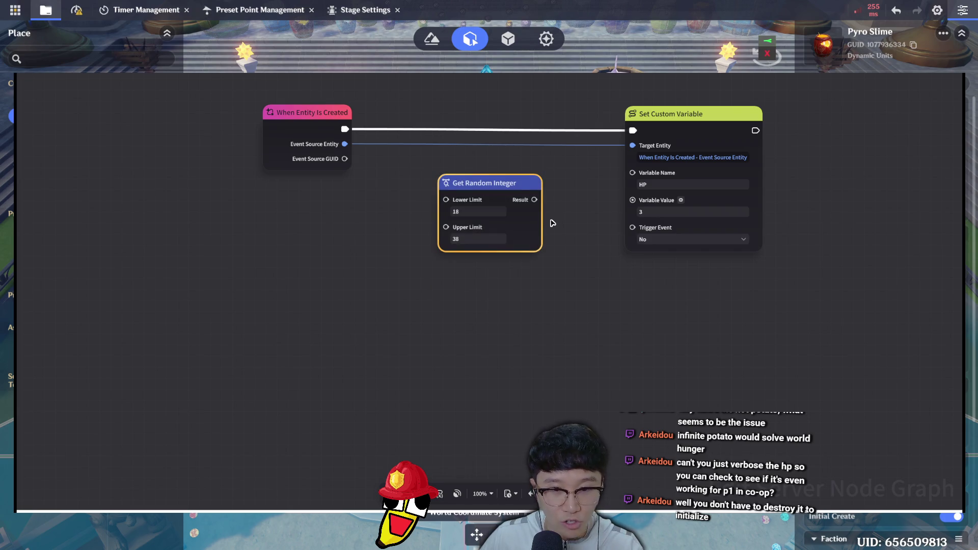
{"action": "left_click_drag", "start_coordinate": [534, 200], "coordinate": [628, 202]}
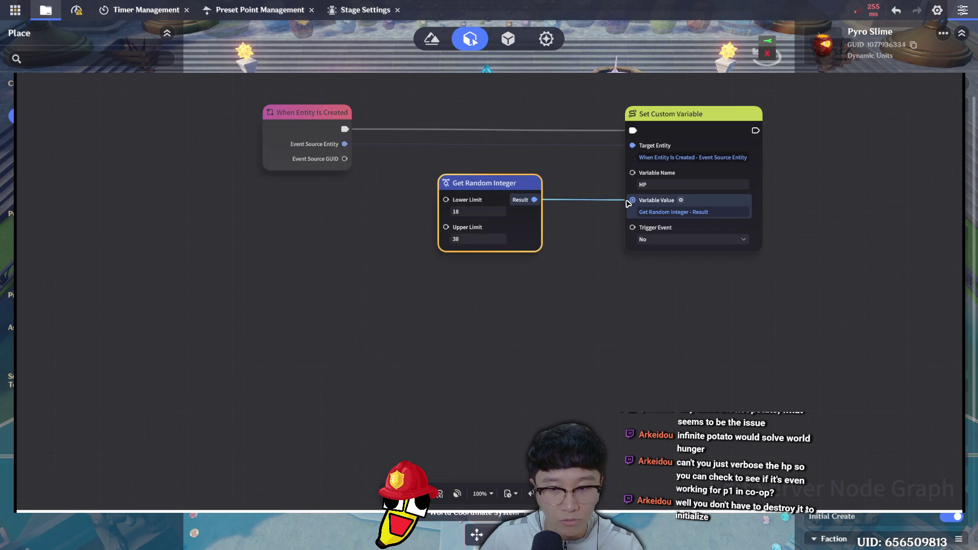
{"action": "left_click", "coordinate": [628, 202]}
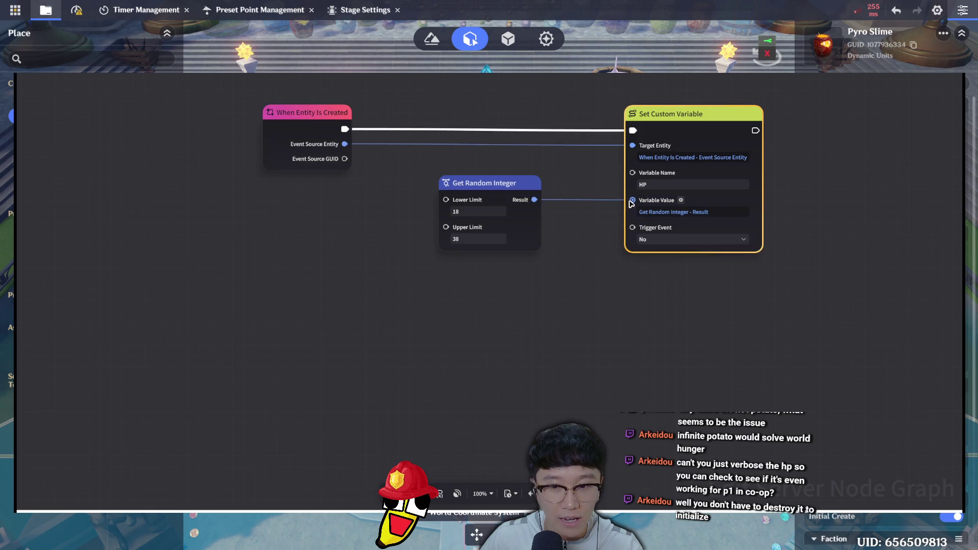
{"action": "left_click", "coordinate": [662, 212]}
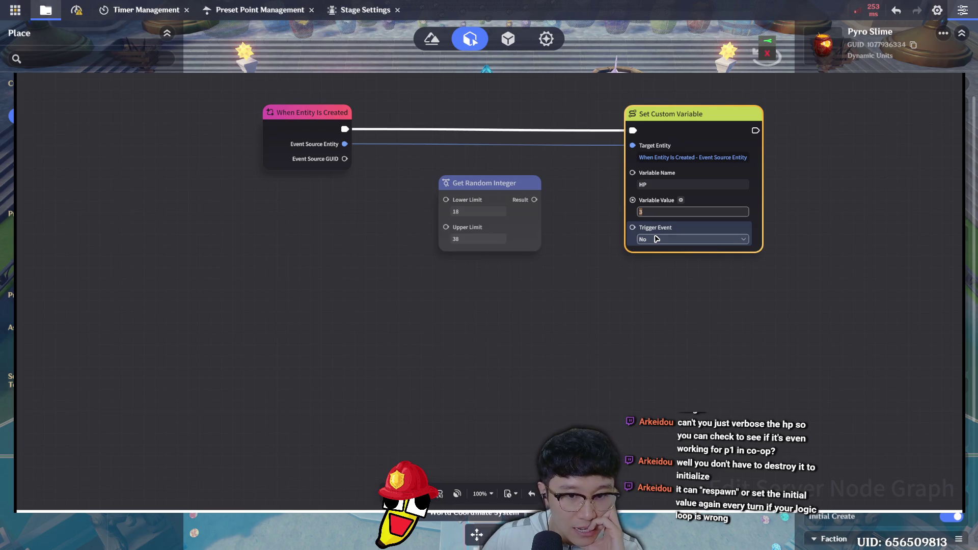
{"action": "left_click", "coordinate": [613, 300]}
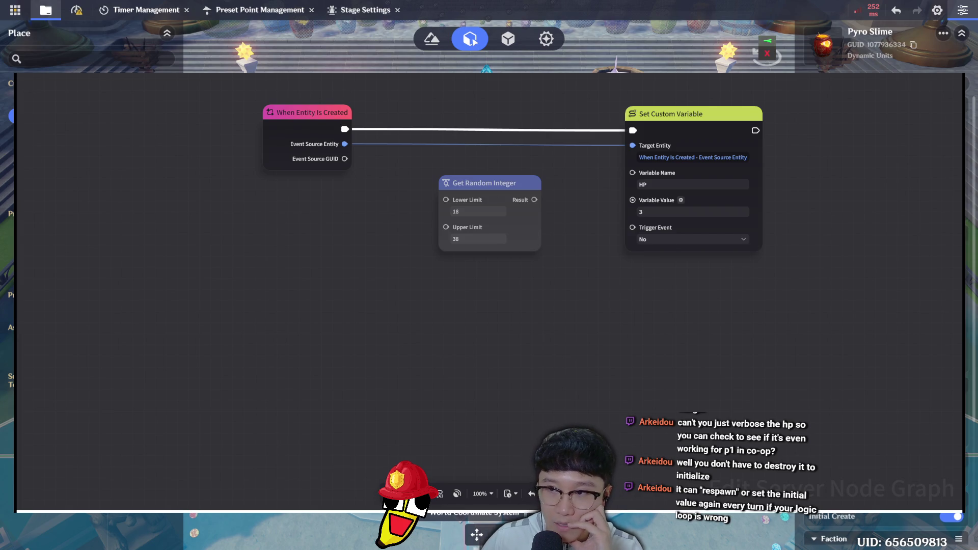
{"action": "key", "text": "Escape"}
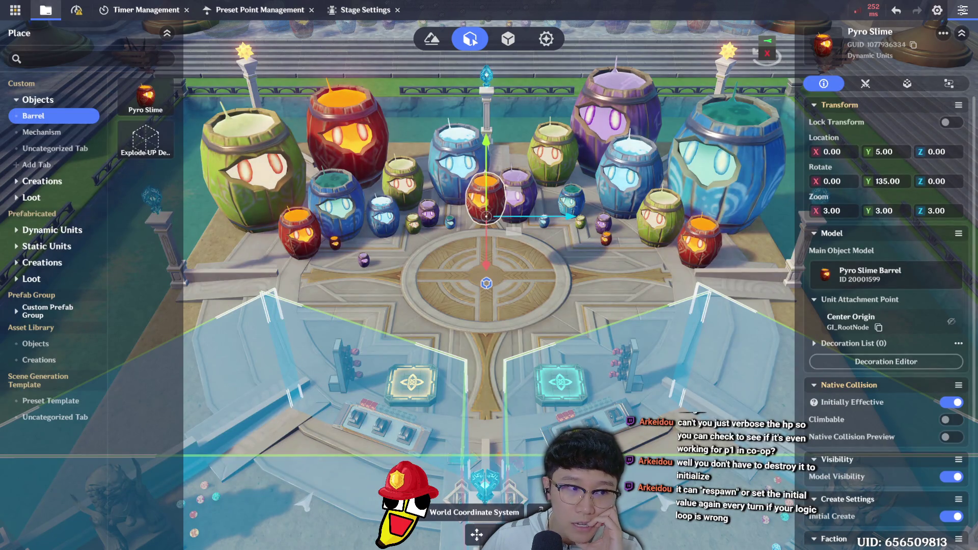
Open Manage UI Control Groups, add a Prefabricated Text Box to the Default Layout, then delete it
{"action": "left_click", "coordinate": [16, 10]}
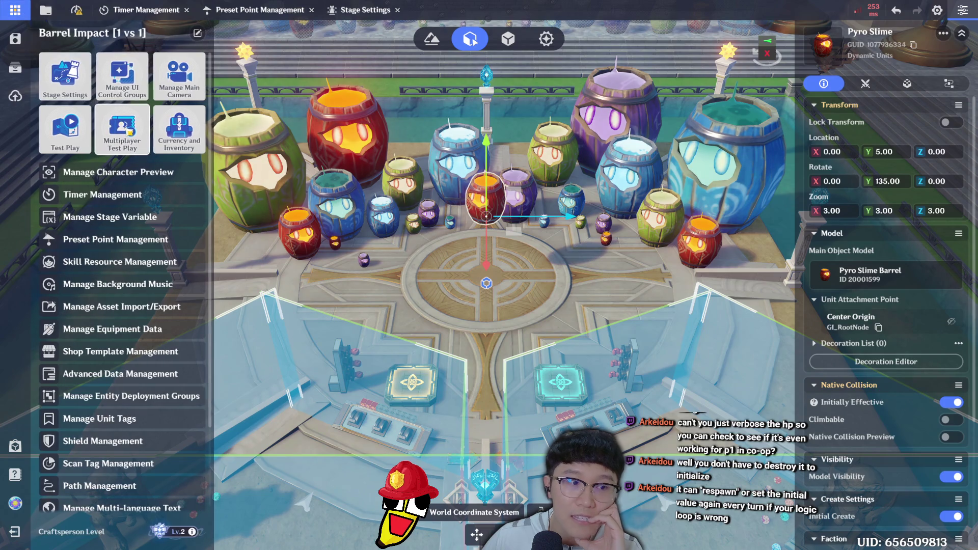
{"action": "left_click", "coordinate": [123, 77]}
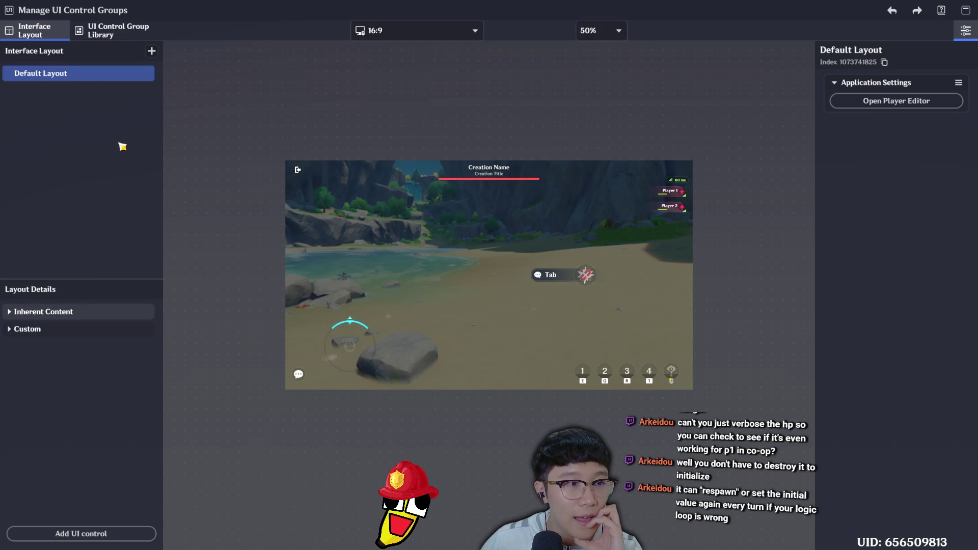
{"action": "left_click", "coordinate": [94, 329]}
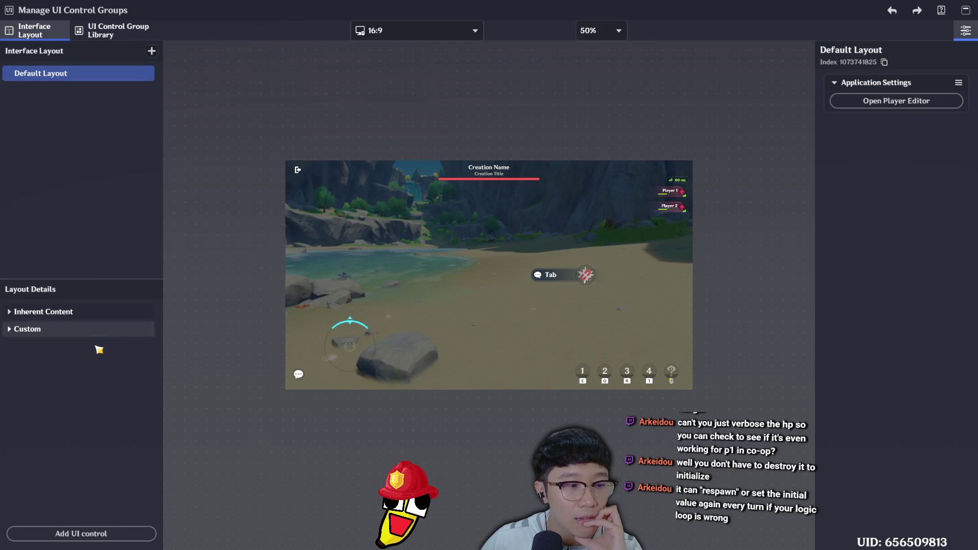
{"action": "left_click", "coordinate": [104, 538]}
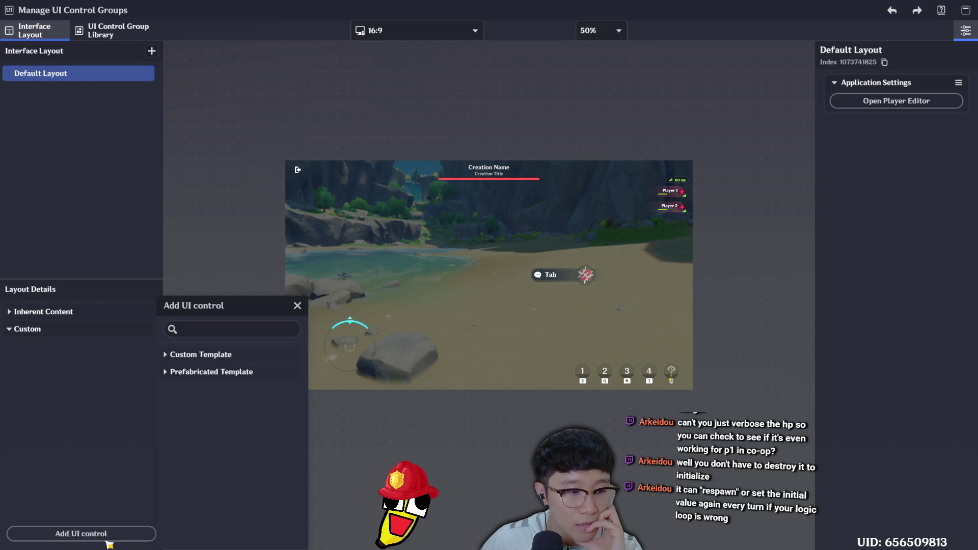
{"action": "left_click", "coordinate": [235, 372]}
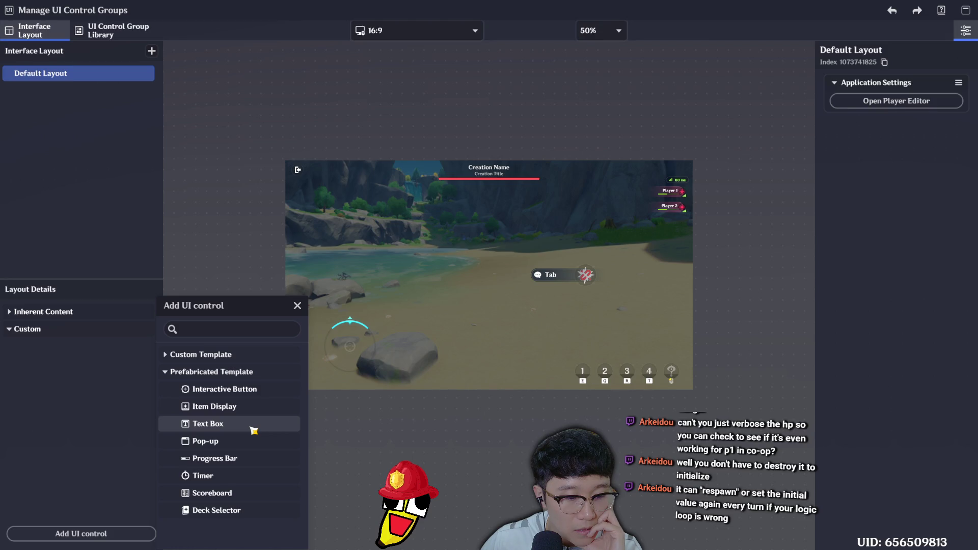
{"action": "left_click", "coordinate": [254, 428]}
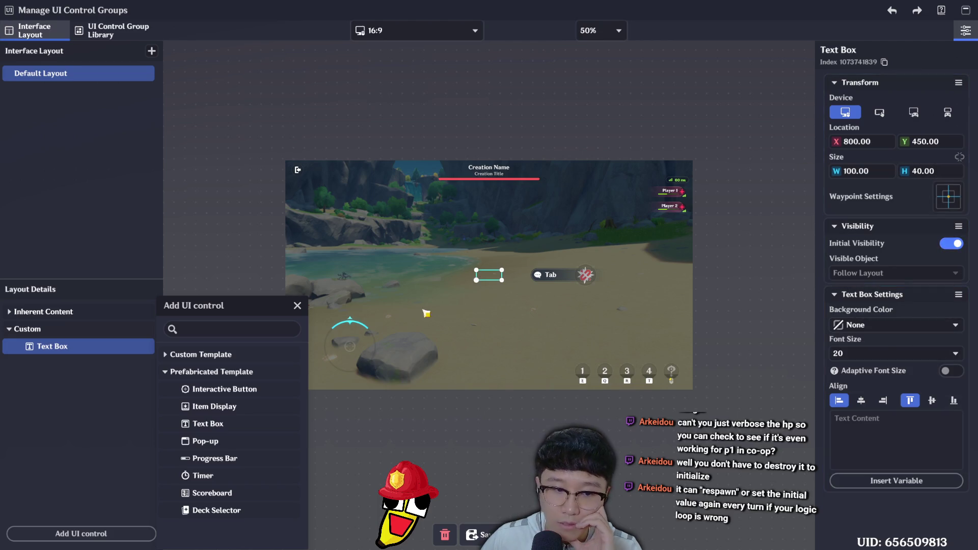
{"action": "left_click", "coordinate": [504, 405]}
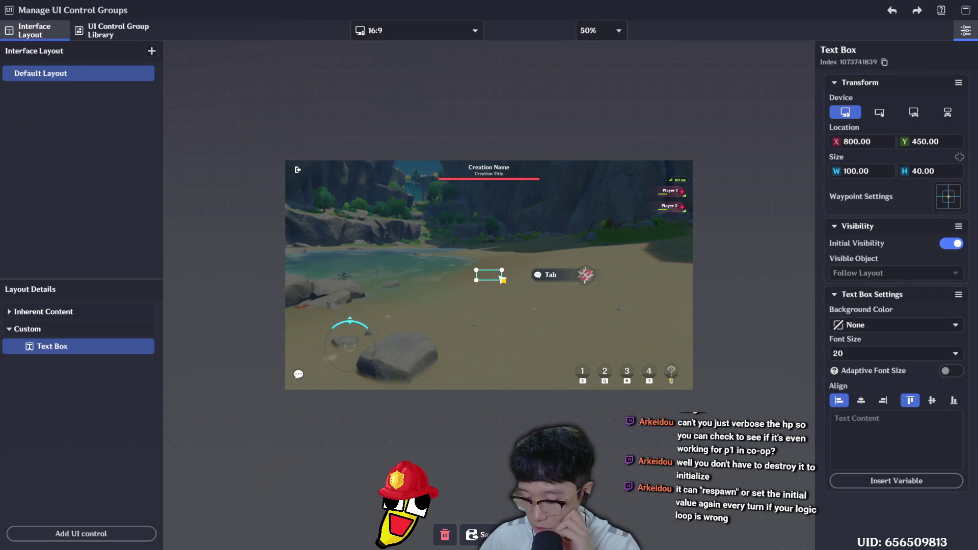
{"action": "key", "text": "Delete"}
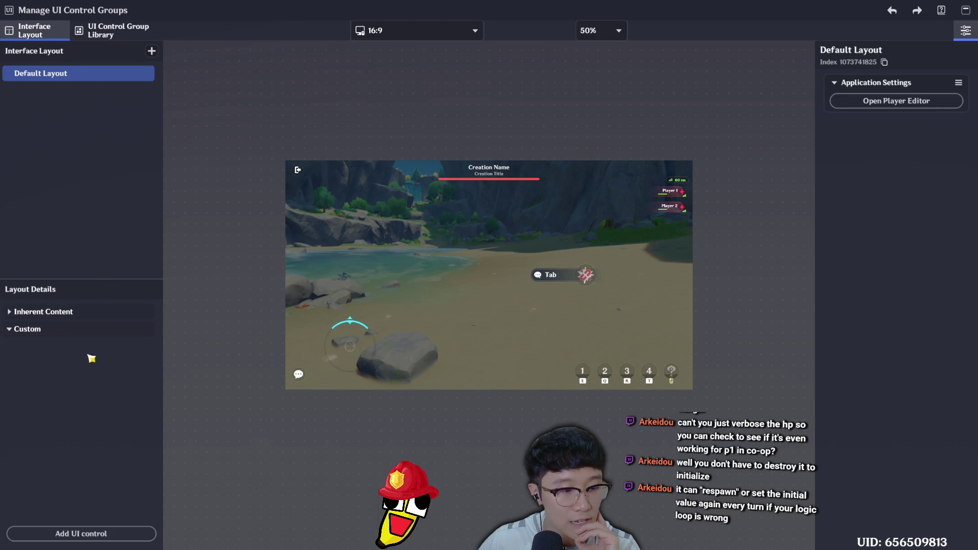
Expand and collapse the Default Layout's built-in and custom control lists, leaving custom controls shown
{"action": "left_click", "coordinate": [10, 311]}
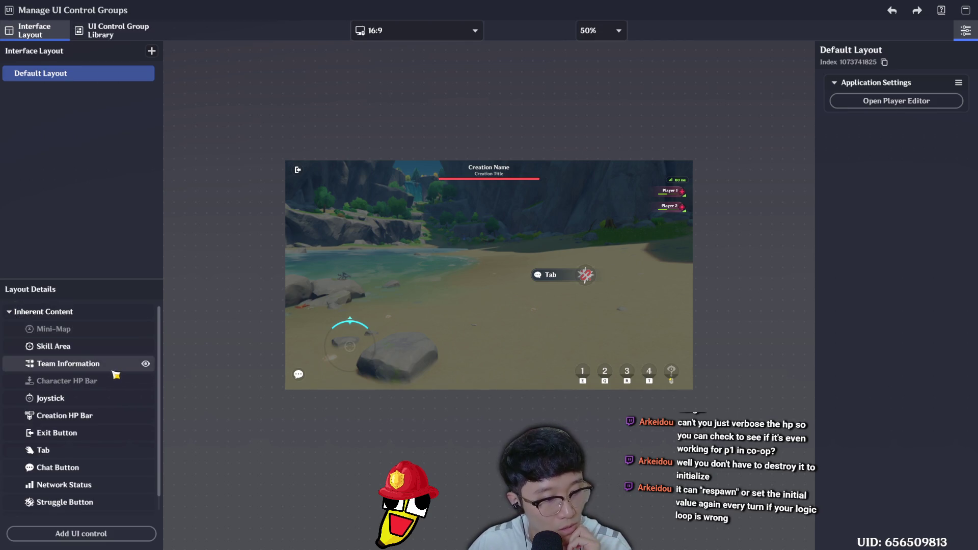
{"action": "scroll", "coordinate": [117, 369], "scroll_direction": "down", "scroll_amount": 1}
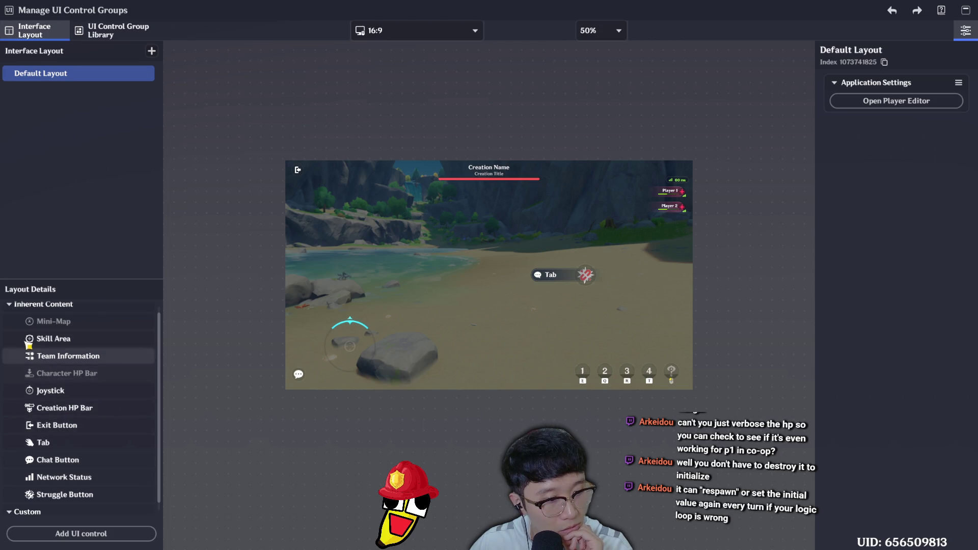
{"action": "left_click", "coordinate": [13, 306]}
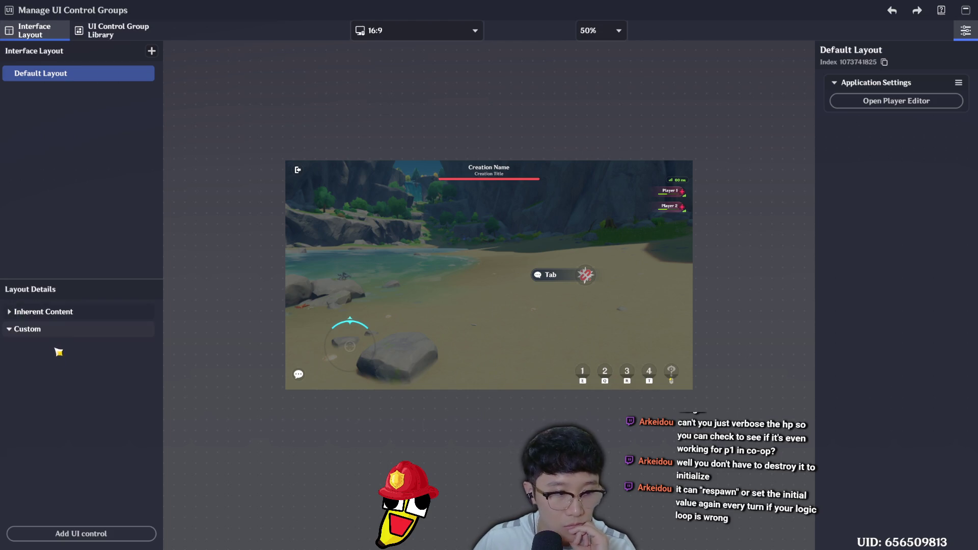
{"action": "left_click", "coordinate": [19, 330]}
{"action": "left_click", "coordinate": [19, 334]}
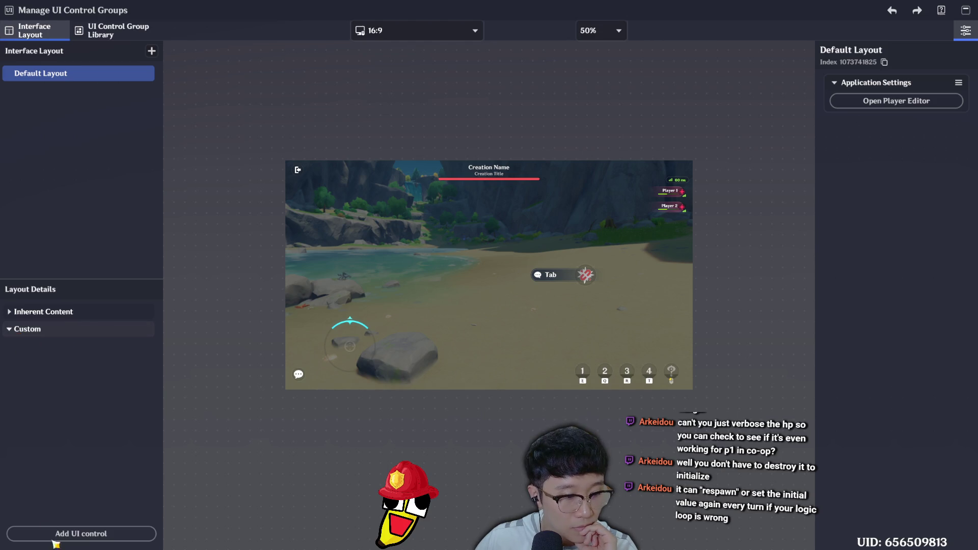
Add a Prefabricated Text Box to the Default Layout and select its Text Content field
{"action": "left_click", "coordinate": [80, 532]}
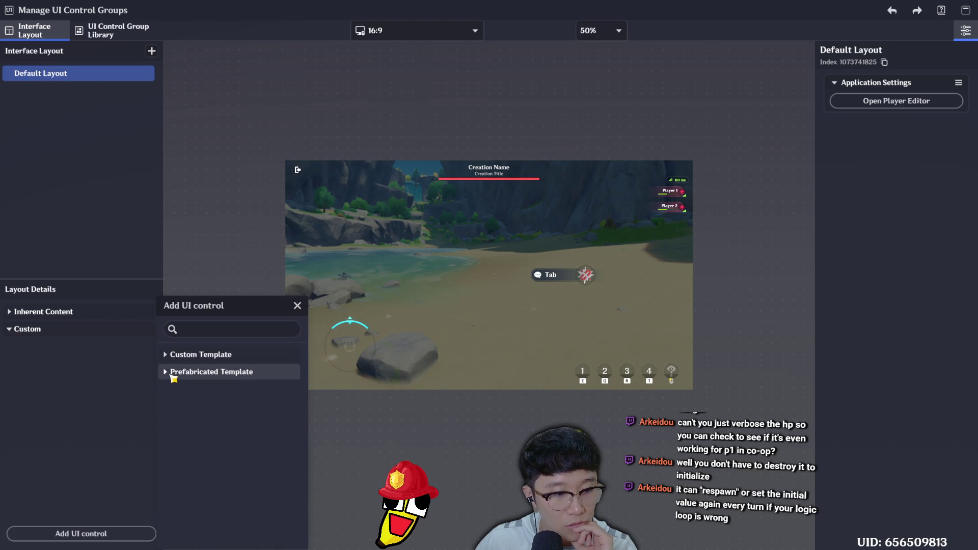
{"action": "left_click", "coordinate": [170, 373]}
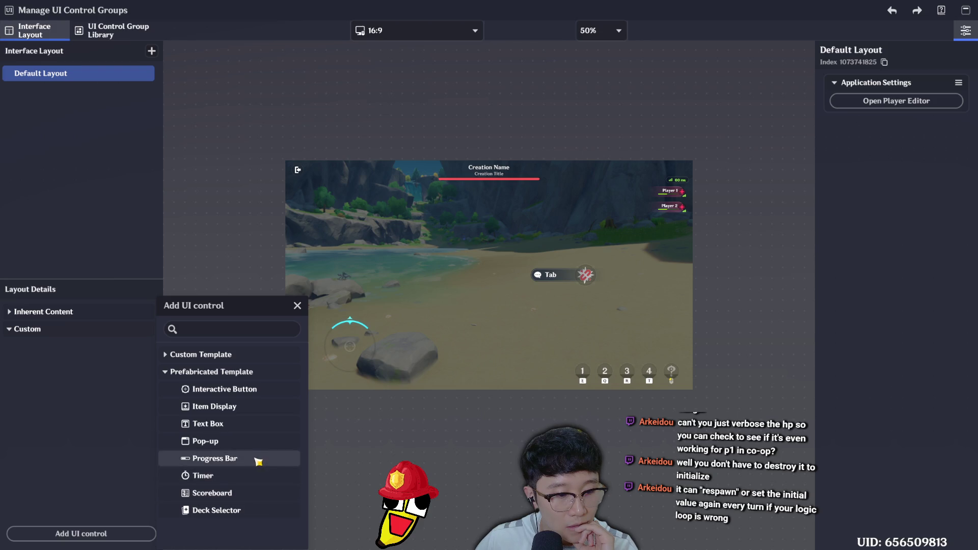
{"action": "left_click", "coordinate": [259, 431]}
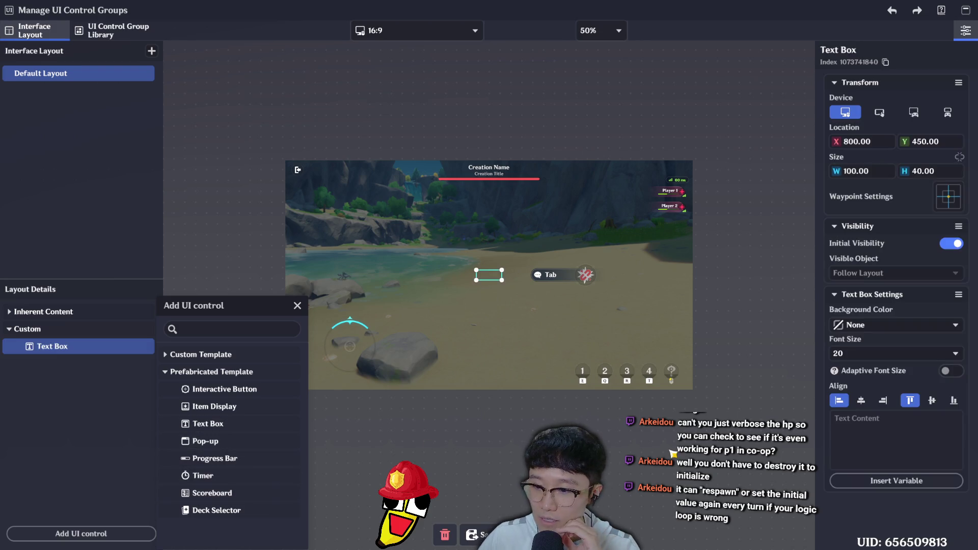
{"action": "left_click", "coordinate": [861, 453]}
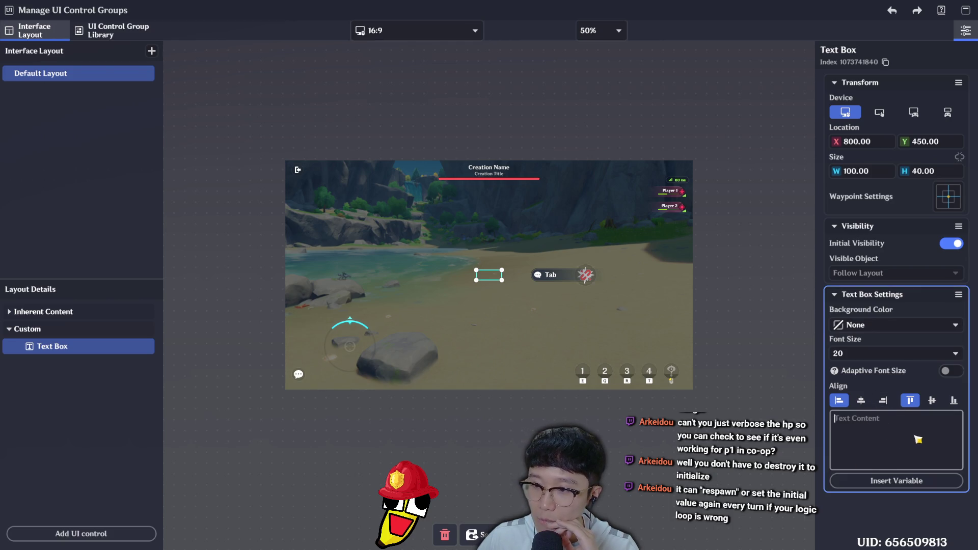
Insert the Stage group's HP variable into the text box as {1:lv.HP} via Variable Library
{"action": "left_click", "coordinate": [910, 480]}
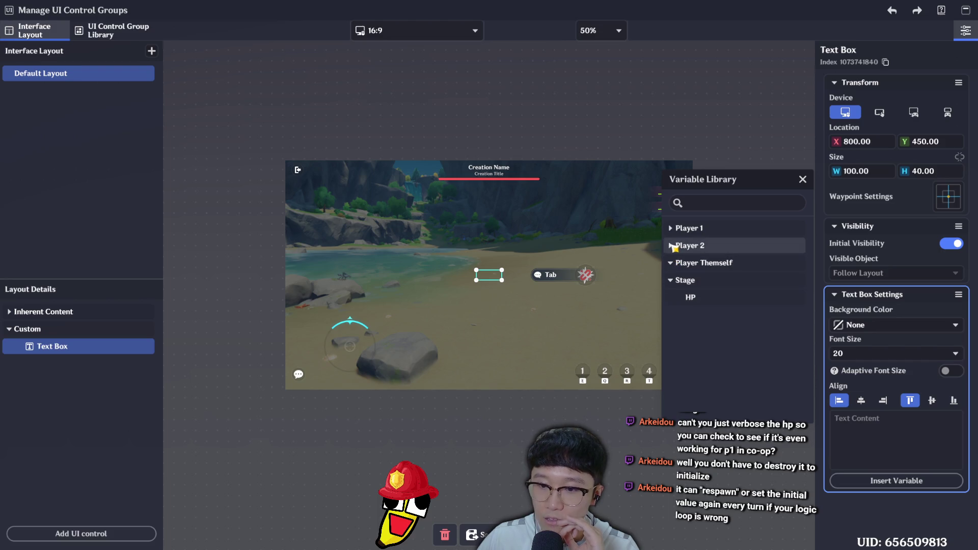
{"action": "left_click", "coordinate": [672, 245]}
{"action": "left_click", "coordinate": [672, 228]}
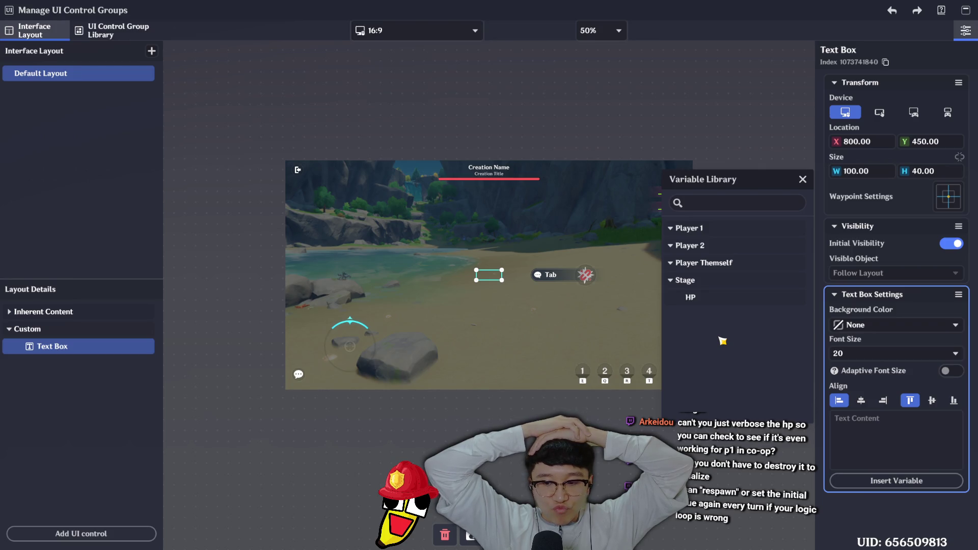
{"action": "left_click", "coordinate": [716, 305]}
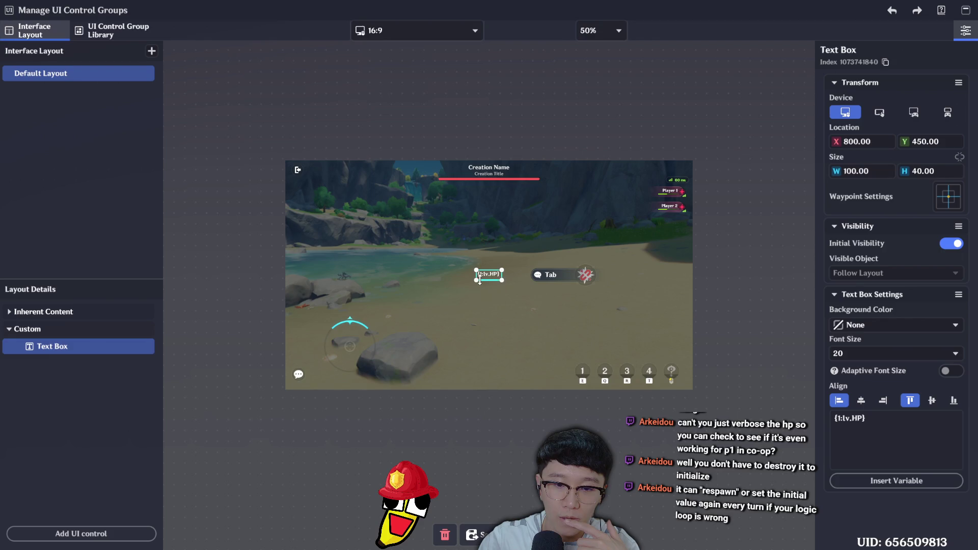
Prefix the variable with 'Barrel HP:' and widen the text box to fit the label
{"action": "left_click", "coordinate": [881, 423]}
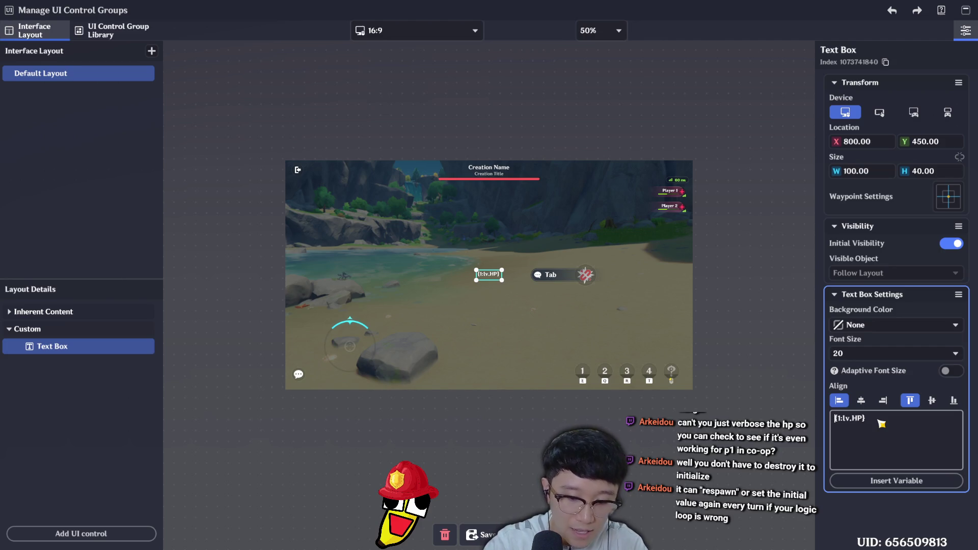
{"action": "type", "text": "Barrel "}
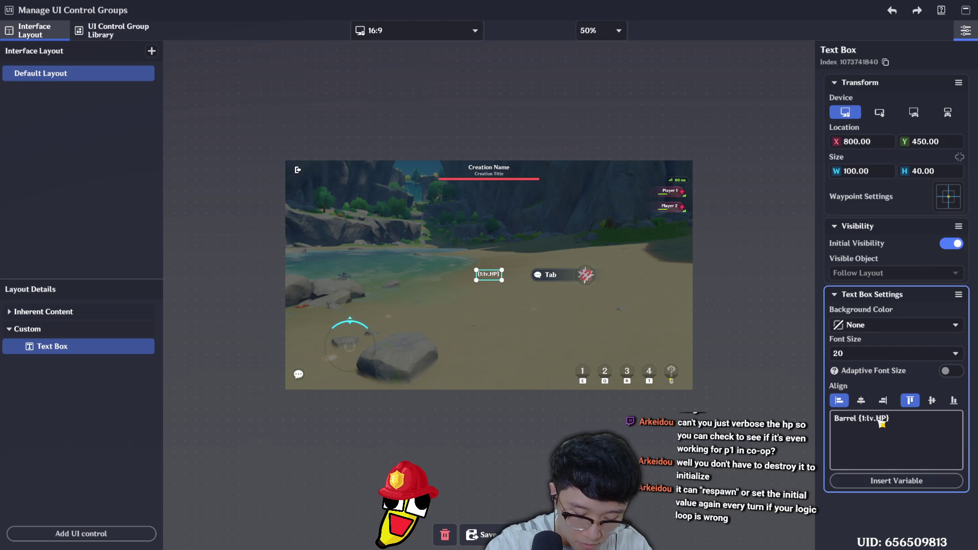
{"action": "type", "text": "HP:"}
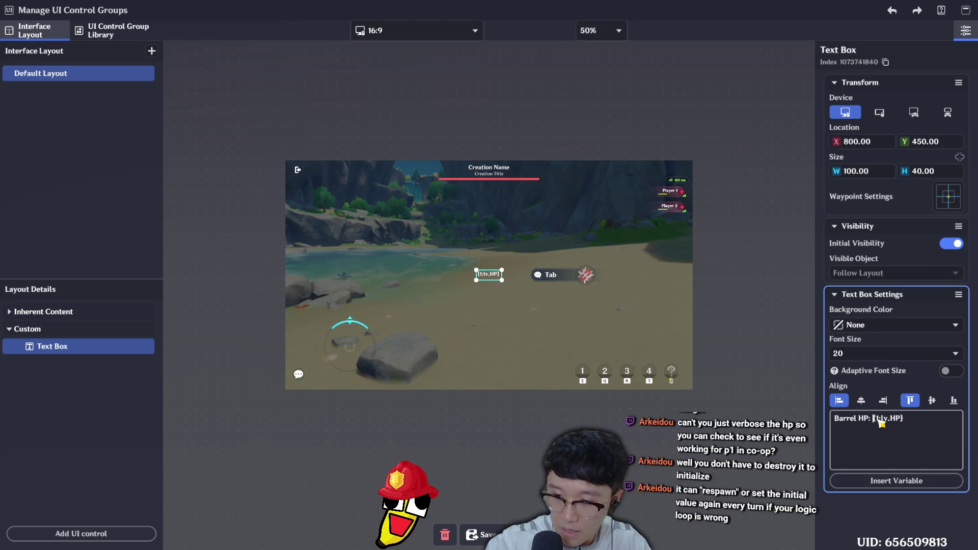
{"action": "left_click", "coordinate": [922, 510]}
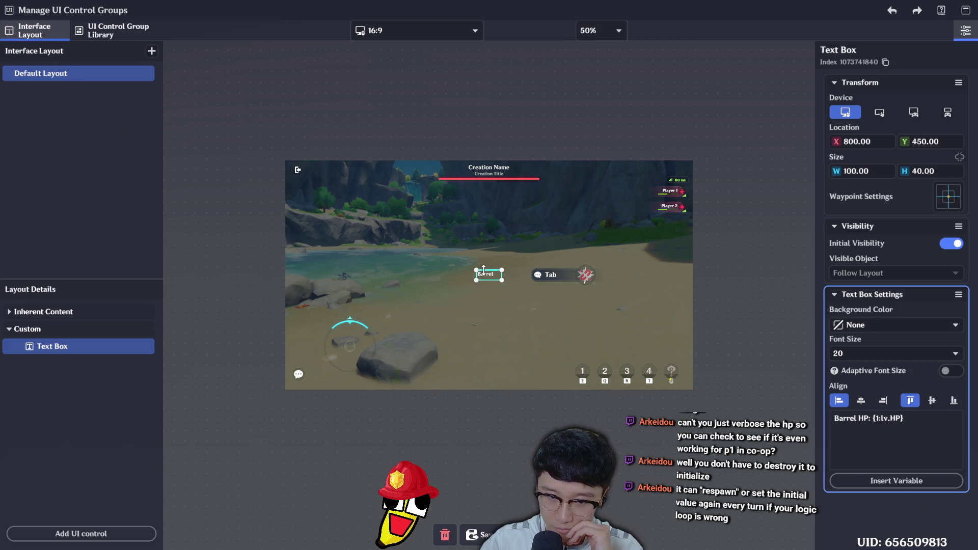
{"action": "mouse_move", "coordinate": [503, 280]}
{"action": "left_mouse_down"}
{"action": "mouse_move", "coordinate": [555, 280]}
{"action": "mouse_move", "coordinate": [401, 228]}
{"action": "mouse_move", "coordinate": [332, 244]}
{"action": "mouse_move", "coordinate": [324, 270]}
{"action": "left_mouse_up"}
{"action": "left_click", "coordinate": [746, 371]}
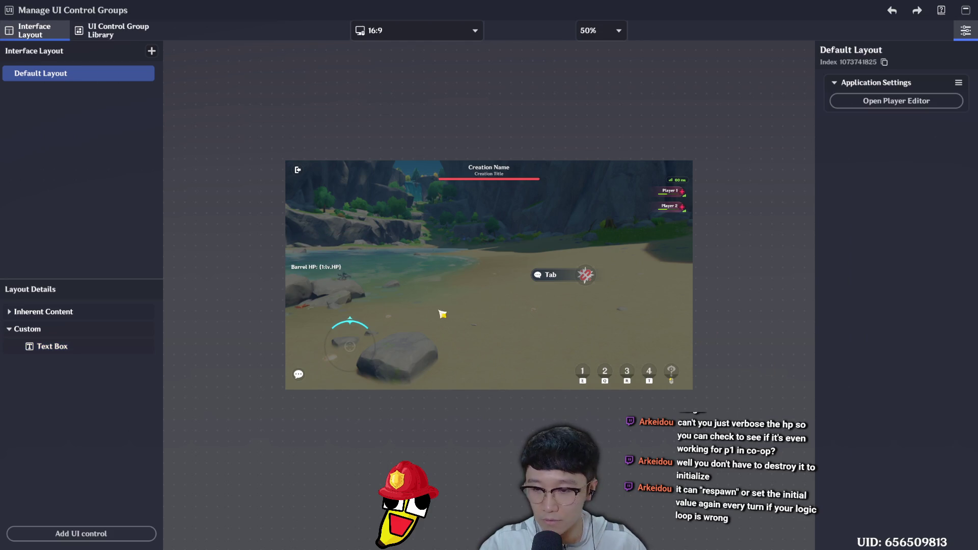
Set the label's font size to 36, enlarge the box, save the layout and exit
{"action": "left_click", "coordinate": [330, 274]}
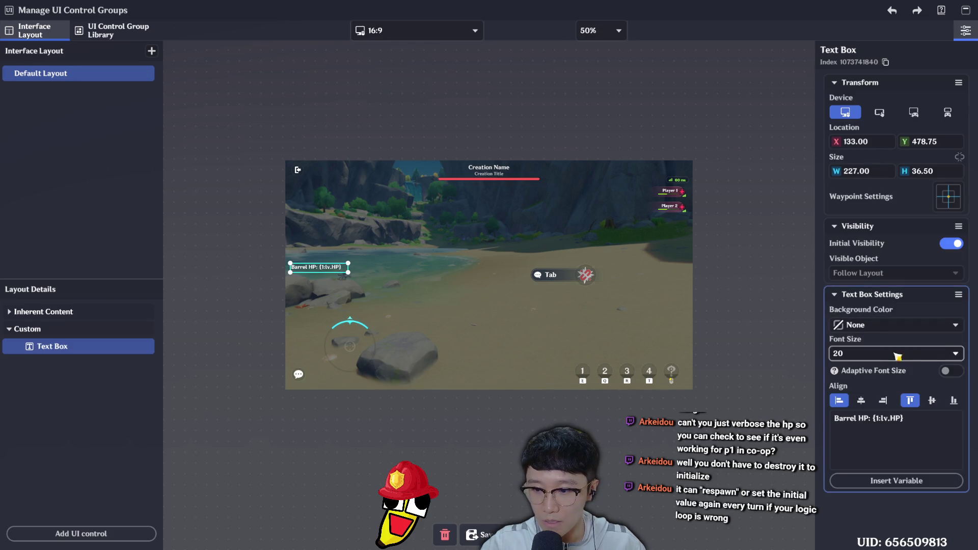
{"action": "left_click", "coordinate": [954, 353]}
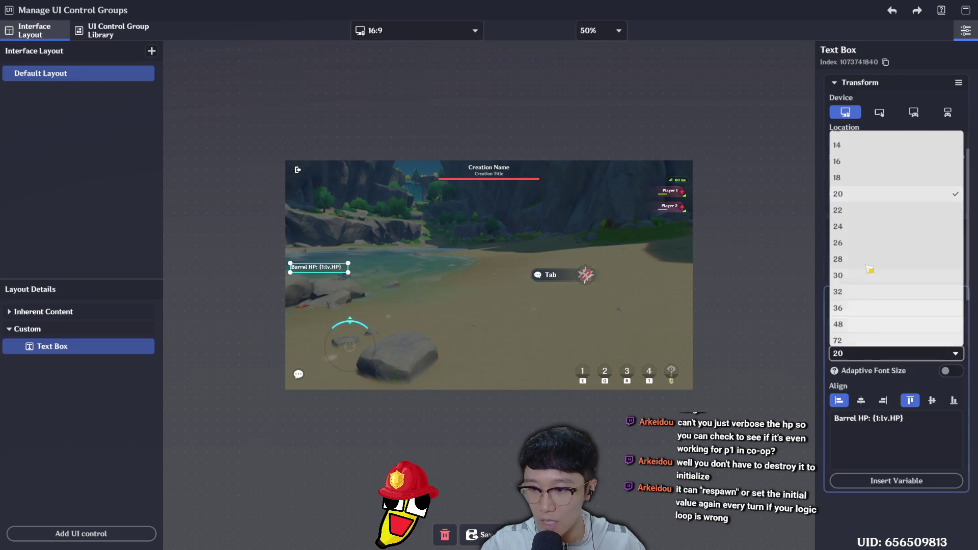
{"action": "left_click", "coordinate": [867, 309]}
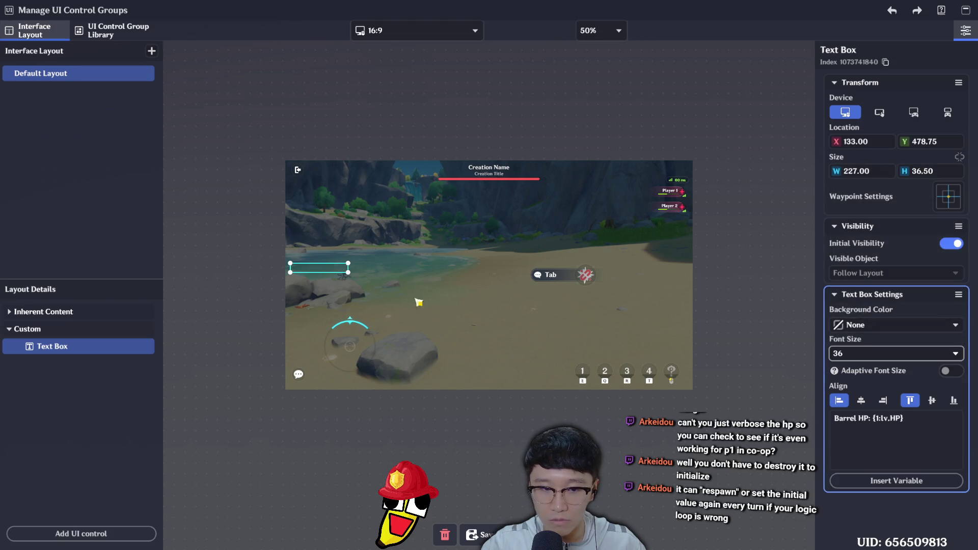
{"action": "mouse_move", "coordinate": [347, 274]}
{"action": "left_mouse_down"}
{"action": "mouse_move", "coordinate": [406, 308]}
{"action": "mouse_move", "coordinate": [415, 280]}
{"action": "mouse_move", "coordinate": [393, 279]}
{"action": "left_mouse_up"}
{"action": "left_click", "coordinate": [764, 353]}
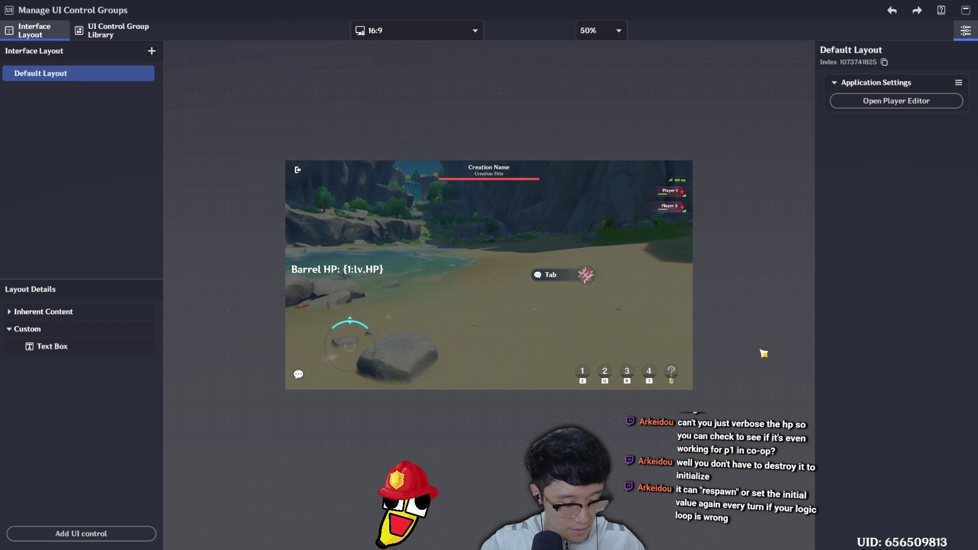
{"action": "key", "text": "ctrl+s"}
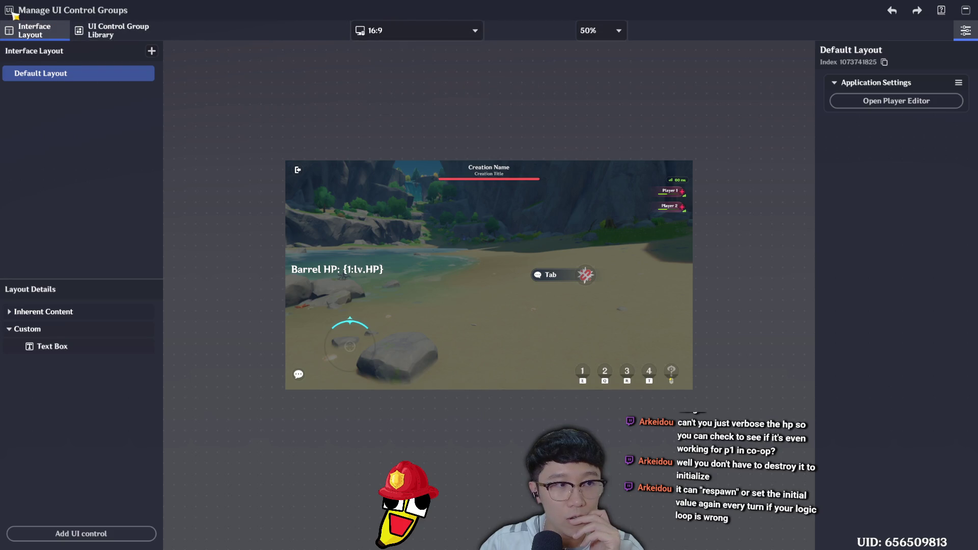
{"action": "key", "text": "Escape"}
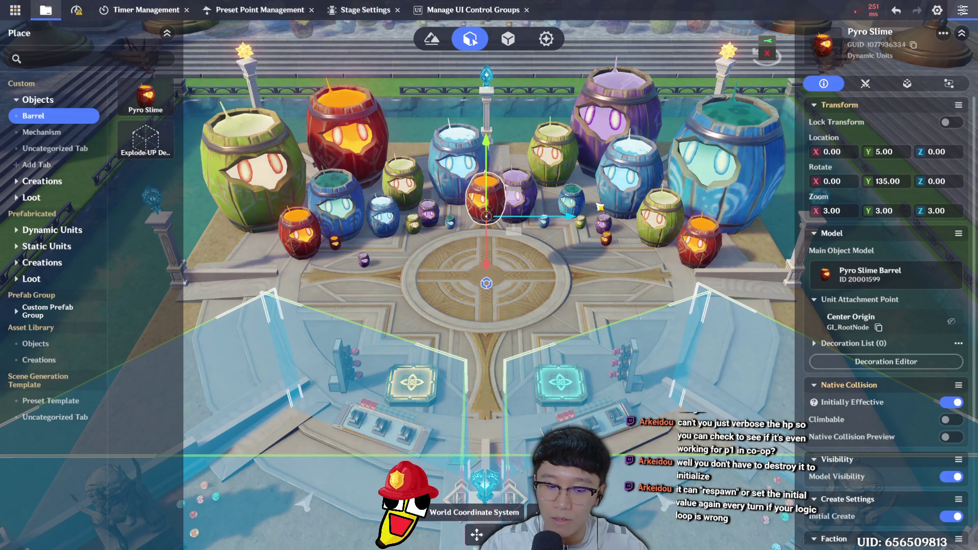
In the Barrel 01 Random HP graph, remove the Target Entity link and move Get Random Integer aside
{"action": "left_click", "coordinate": [965, 88]}
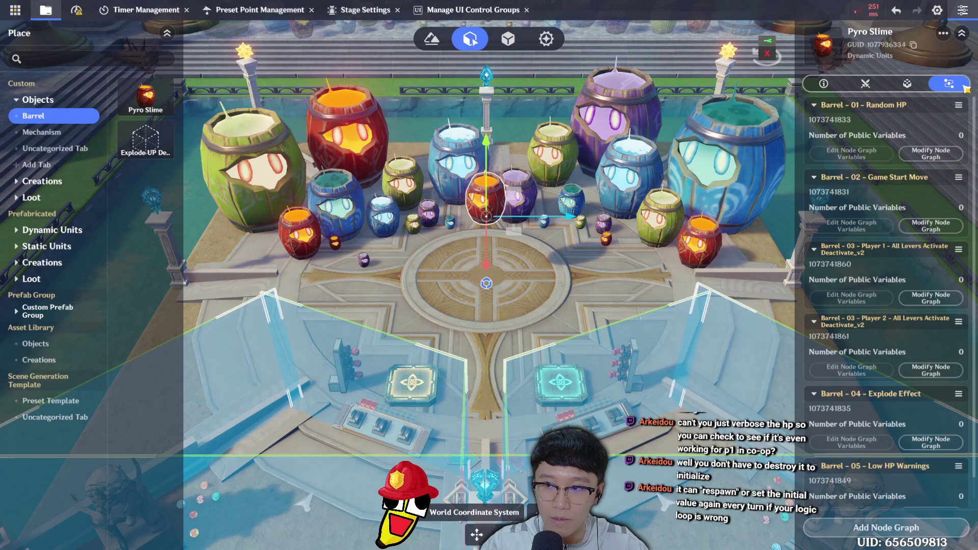
{"action": "left_click", "coordinate": [930, 154]}
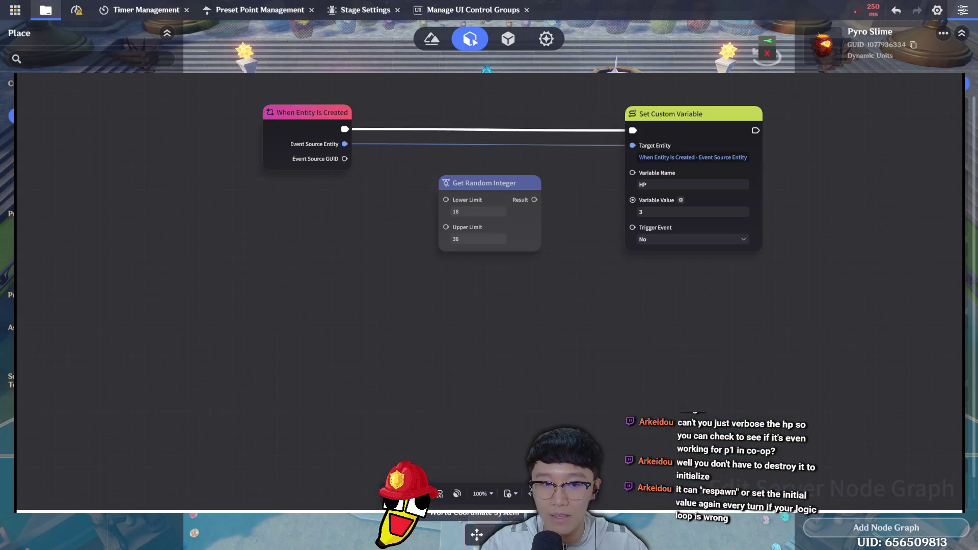
{"action": "mouse_move", "coordinate": [657, 286]}
{"action": "left_mouse_down"}
{"action": "mouse_move", "coordinate": [642, 334]}
{"action": "mouse_move", "coordinate": [634, 326]}
{"action": "left_mouse_up"}
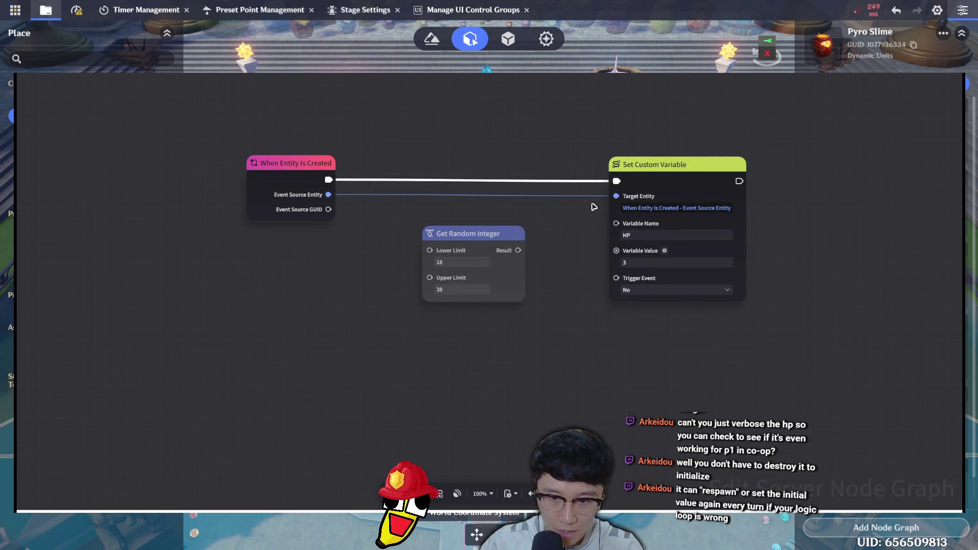
{"action": "left_click", "coordinate": [622, 204]}
{"action": "key", "text": "ctrl+z"}
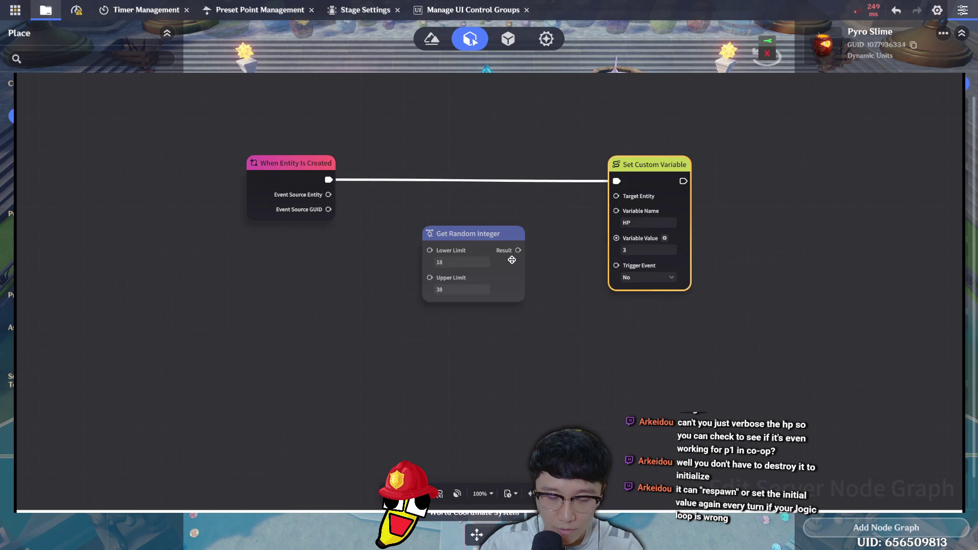
{"action": "mouse_move", "coordinate": [494, 230]}
{"action": "left_mouse_down"}
{"action": "mouse_move", "coordinate": [558, 325]}
{"action": "mouse_move", "coordinate": [532, 310]}
{"action": "mouse_move", "coordinate": [560, 334]}
{"action": "left_mouse_up"}
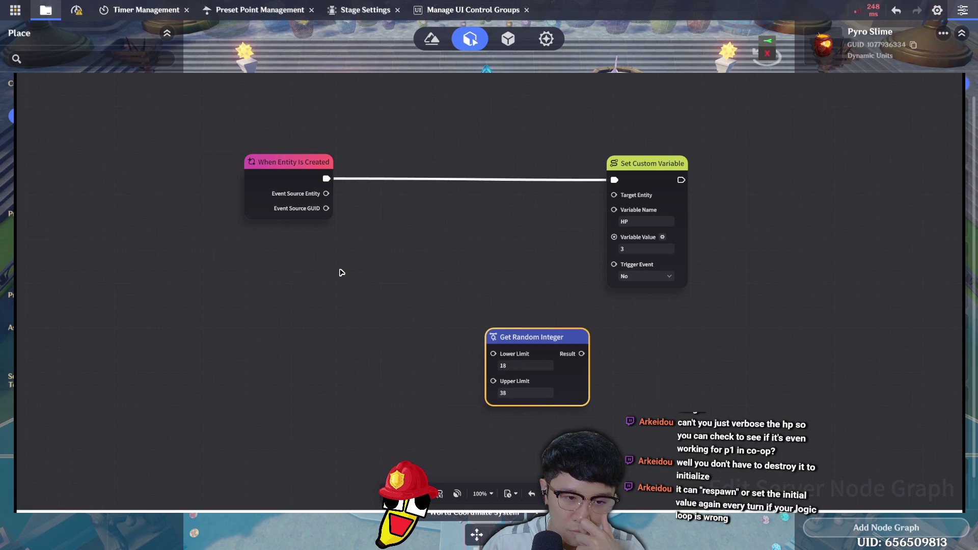
{"action": "left_click", "coordinate": [341, 273]}
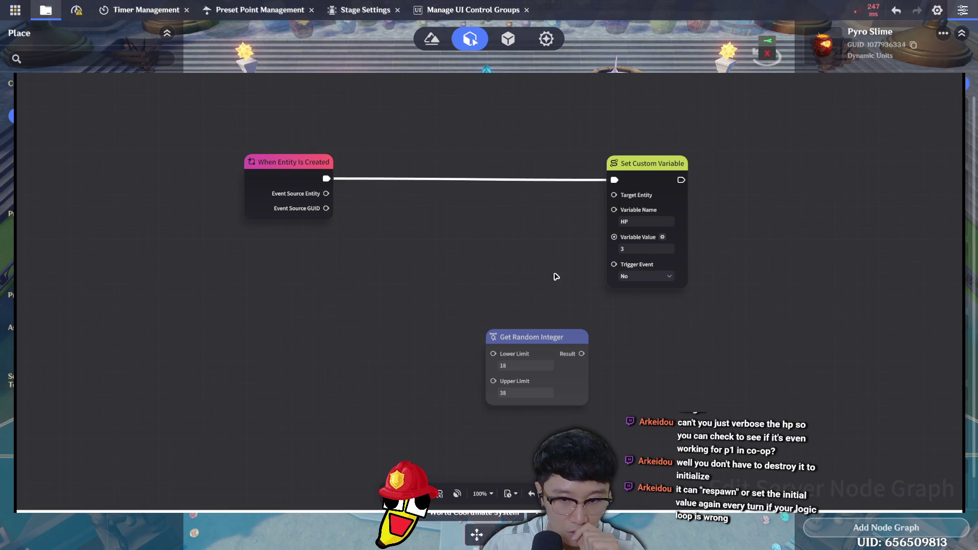
Add a Get Self Entity node and wire it into Set Custom Variable's Target Entity
{"action": "left_click", "coordinate": [642, 250]}
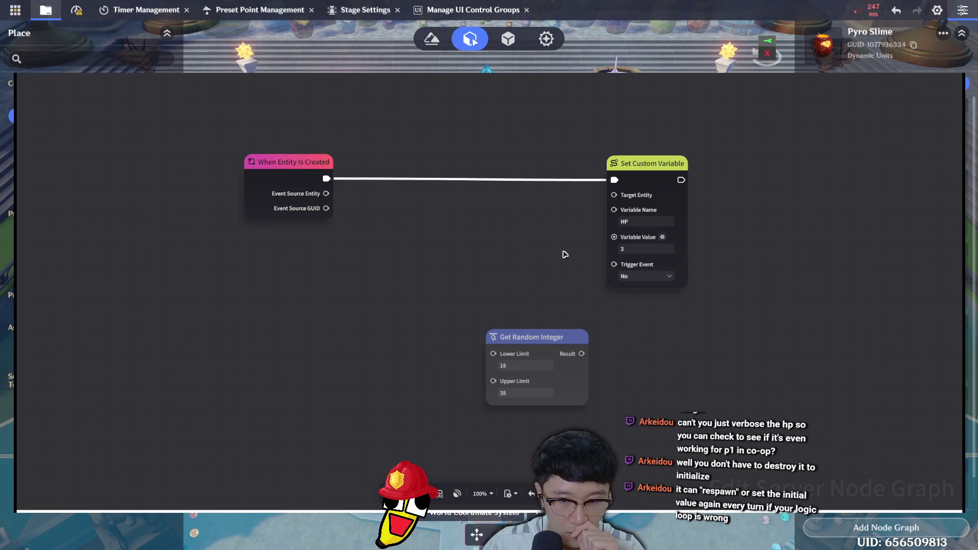
{"action": "mouse_move", "coordinate": [326, 193]}
{"action": "left_mouse_down"}
{"action": "mouse_move", "coordinate": [604, 199]}
{"action": "mouse_move", "coordinate": [377, 196]}
{"action": "mouse_move", "coordinate": [382, 211]}
{"action": "left_mouse_up"}
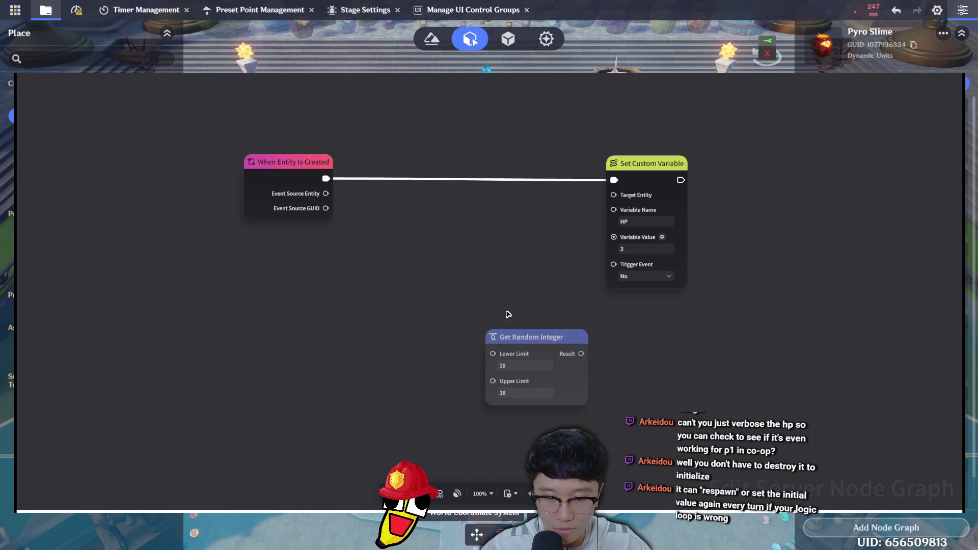
{"action": "key", "text": "ctrl+z"}
{"action": "mouse_move", "coordinate": [482, 261]}
{"action": "left_mouse_down"}
{"action": "mouse_move", "coordinate": [528, 210]}
{"action": "mouse_move", "coordinate": [614, 195]}
{"action": "left_mouse_up"}
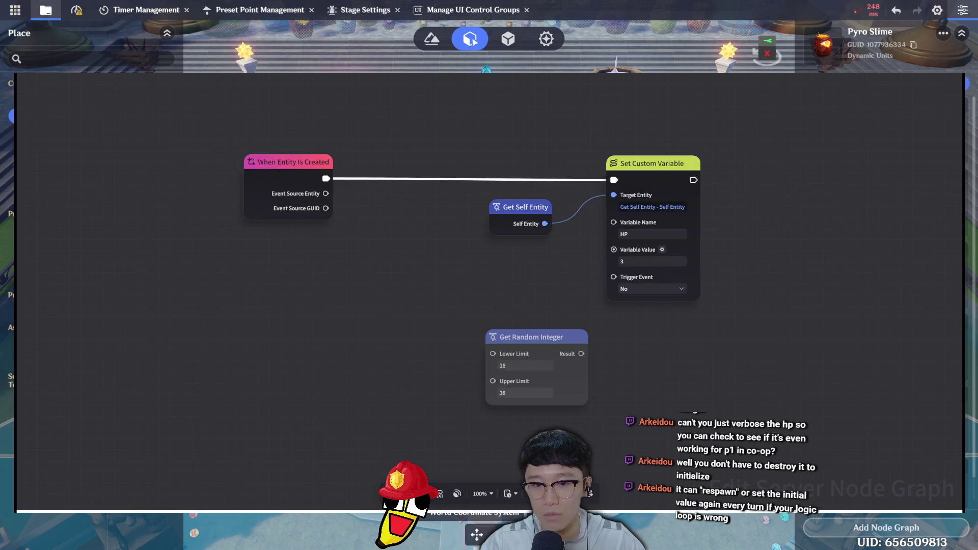
{"action": "key", "text": "Escape"}
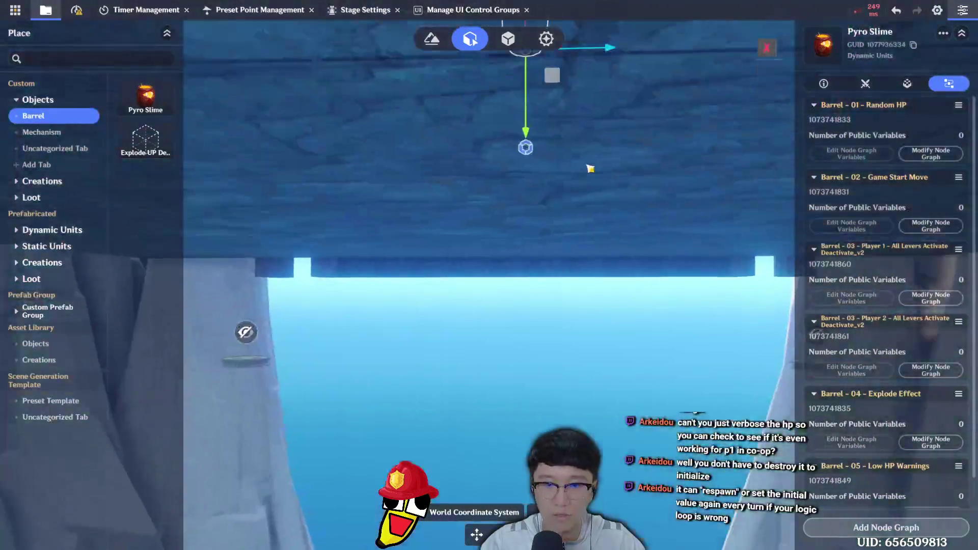
Attach the Barrel 01 Random HP graph to the stage entity and save the stage
{"action": "left_click", "coordinate": [521, 182]}
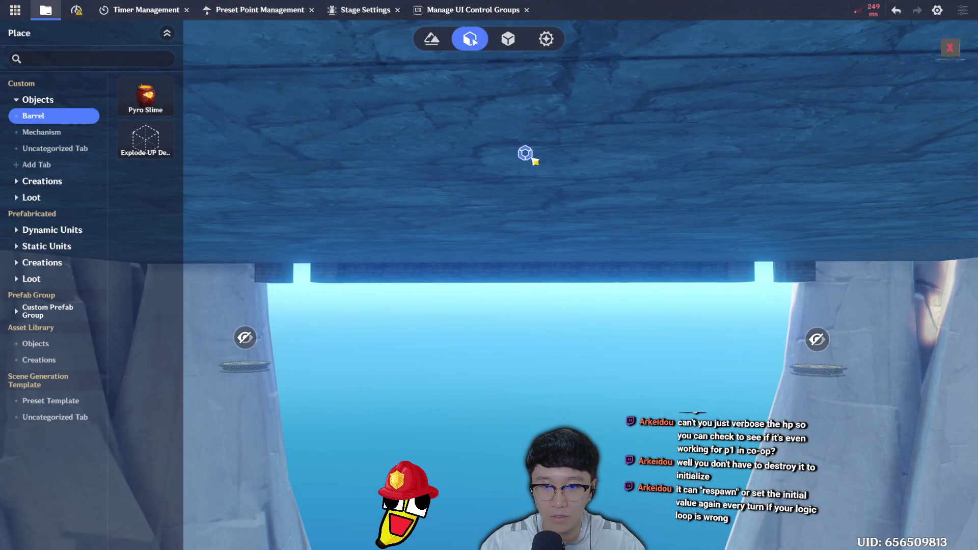
{"action": "left_click", "coordinate": [532, 159]}
{"action": "left_click", "coordinate": [942, 83]}
{"action": "left_click", "coordinate": [903, 317]}
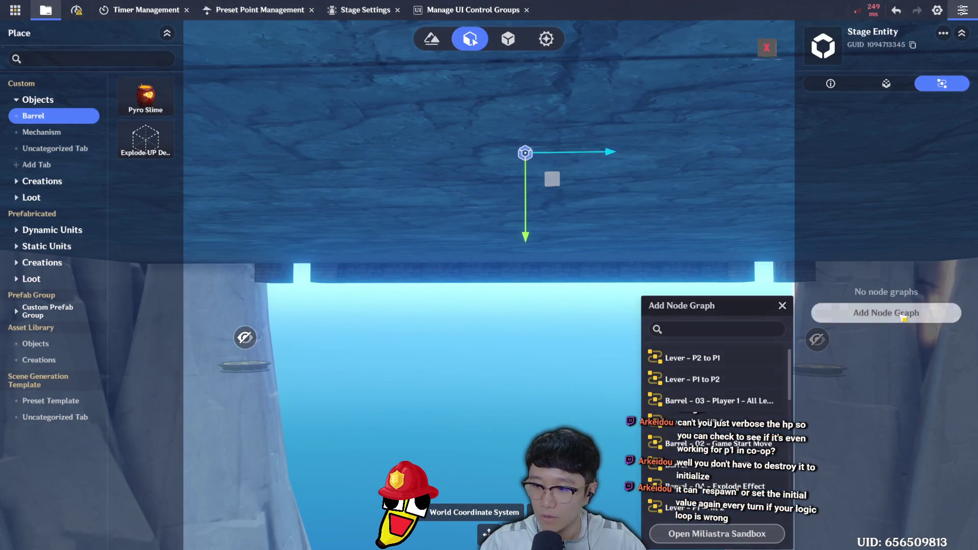
{"action": "left_click", "coordinate": [713, 465]}
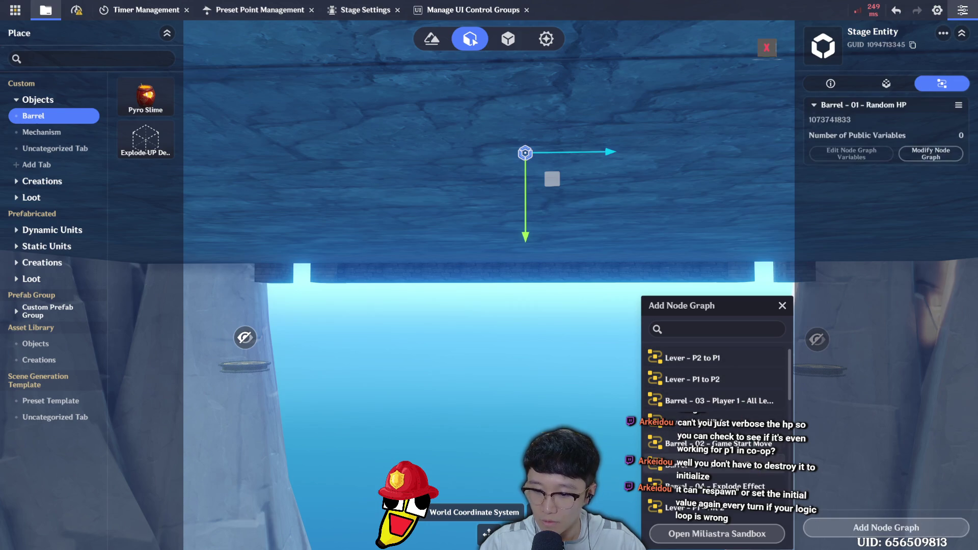
{"action": "left_click", "coordinate": [540, 377]}
{"action": "key", "text": "ctrl+s"}
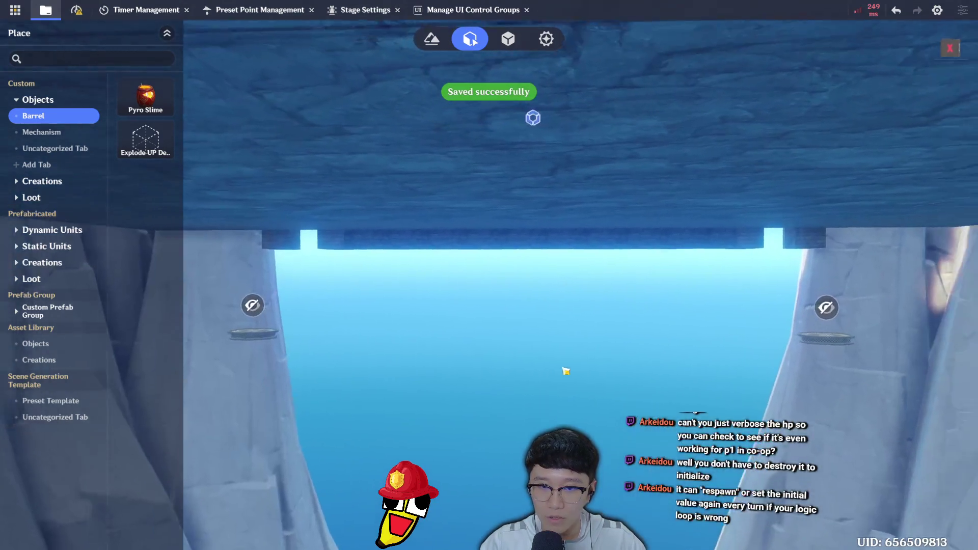
Start a Test Play with Direct Upload and set the test player to Player 2
{"action": "scroll", "coordinate": [565, 371], "scroll_direction": "down", "scroll_amount": 10}
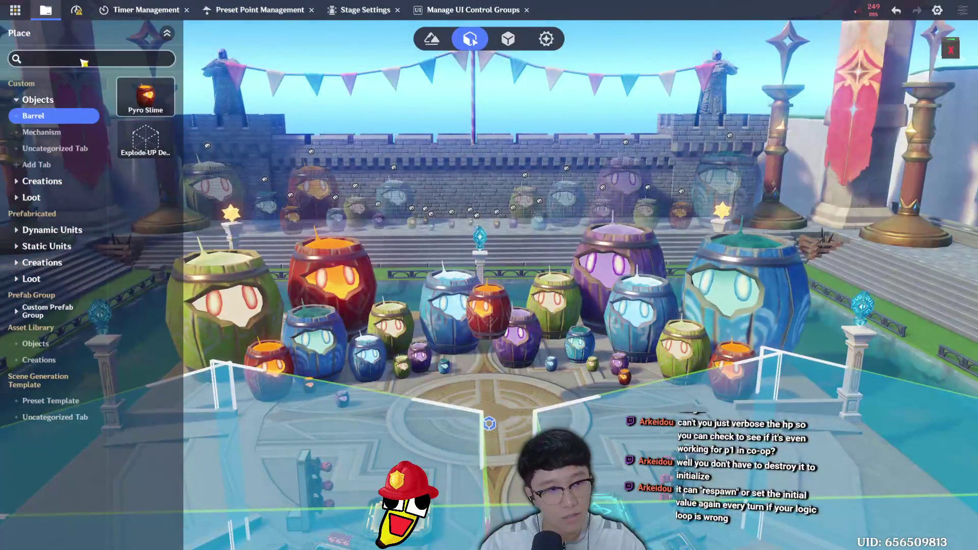
{"action": "left_click", "coordinate": [15, 9]}
{"action": "left_click", "coordinate": [65, 130]}
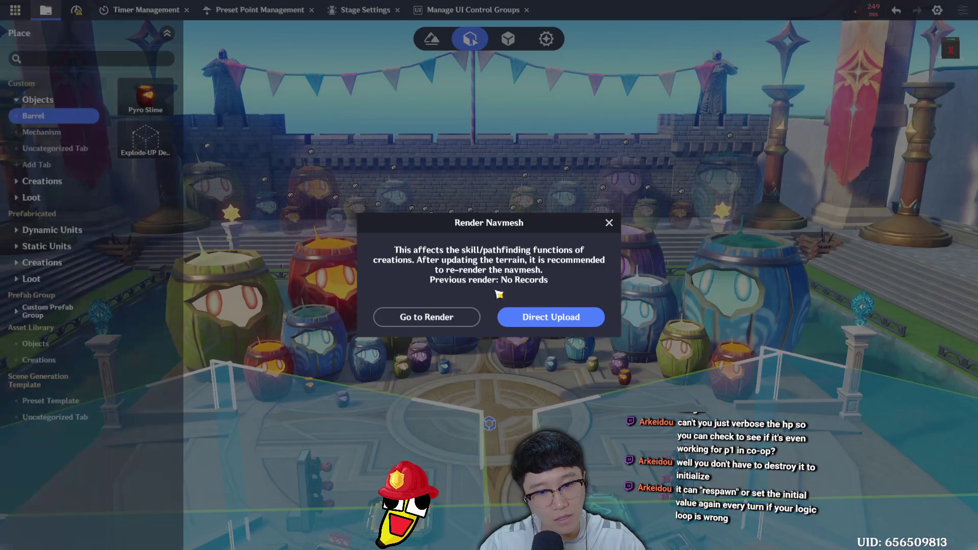
{"action": "left_click", "coordinate": [570, 320]}
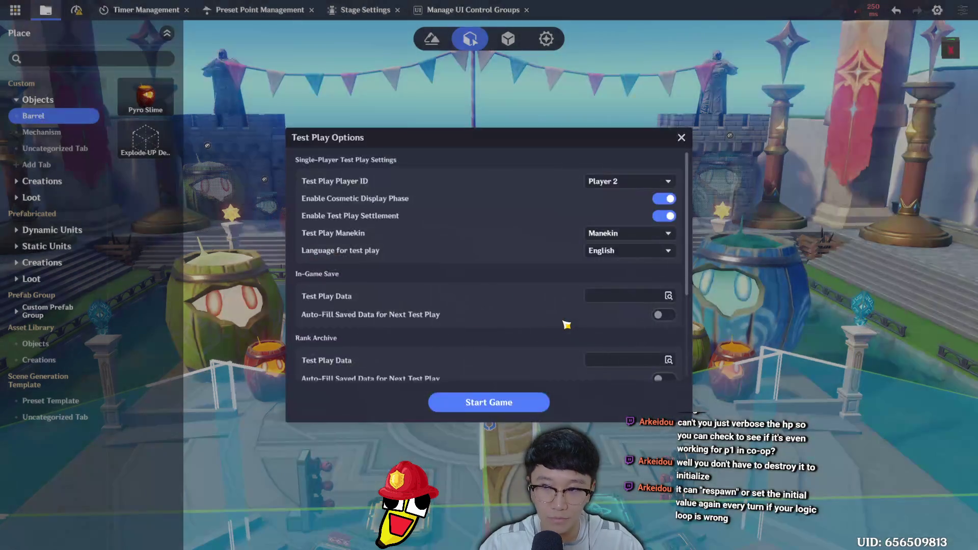
{"action": "left_click", "coordinate": [616, 181]}
{"action": "left_click", "coordinate": [638, 207]}
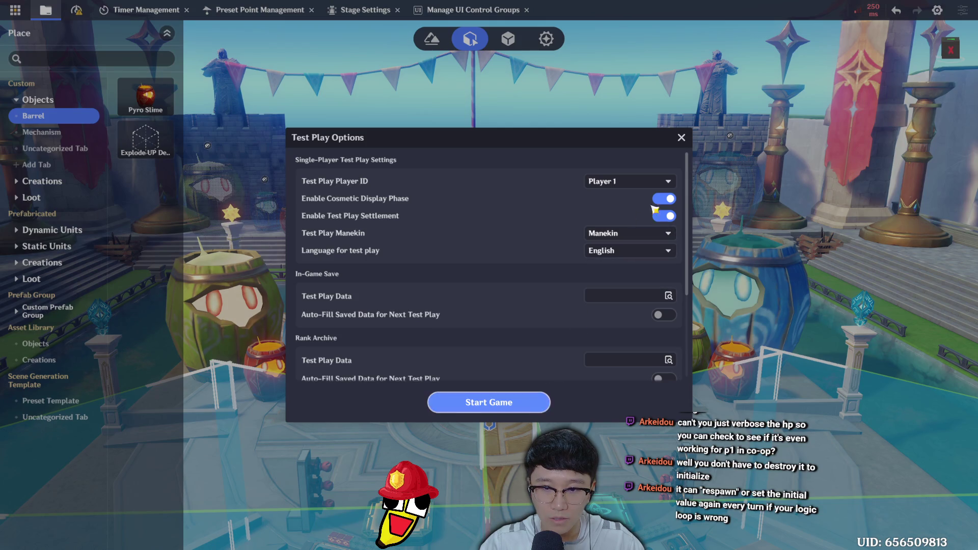
{"action": "left_click", "coordinate": [632, 181]}
{"action": "left_click", "coordinate": [631, 216]}
Start the game, run over and hit the lever while Barrel HP reads 3, then exit
{"action": "left_click", "coordinate": [502, 402]}
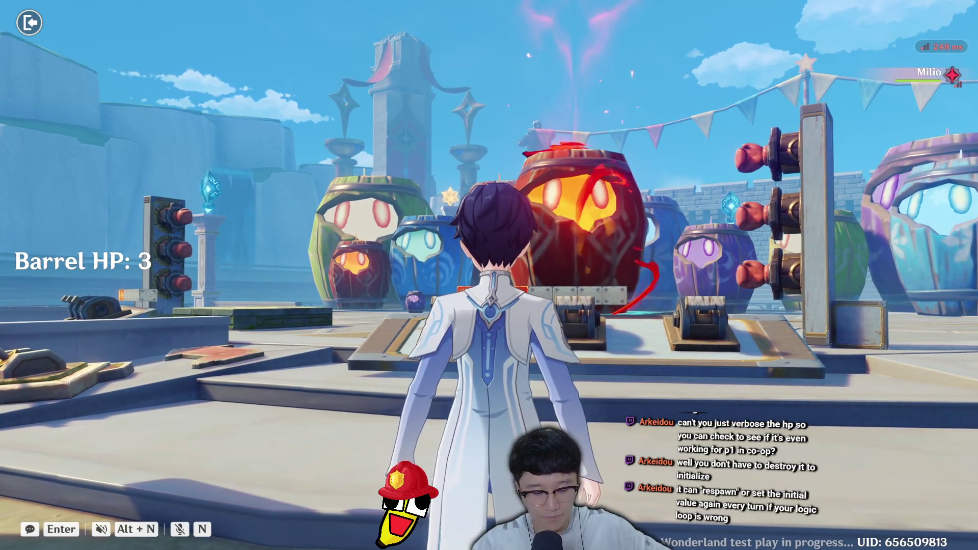
{"action": "key", "text": "w"}
{"action": "key", "text": "d"}
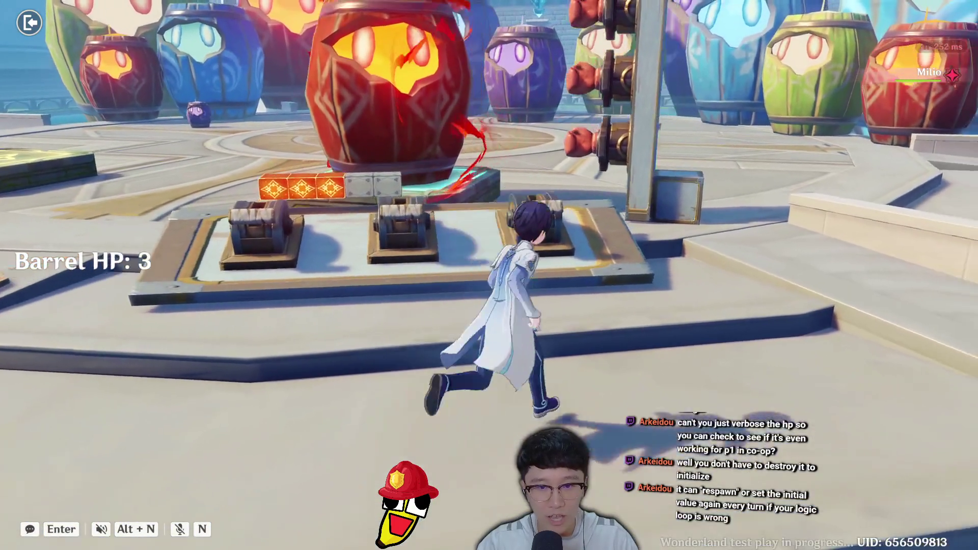
{"action": "key", "text": "s"}
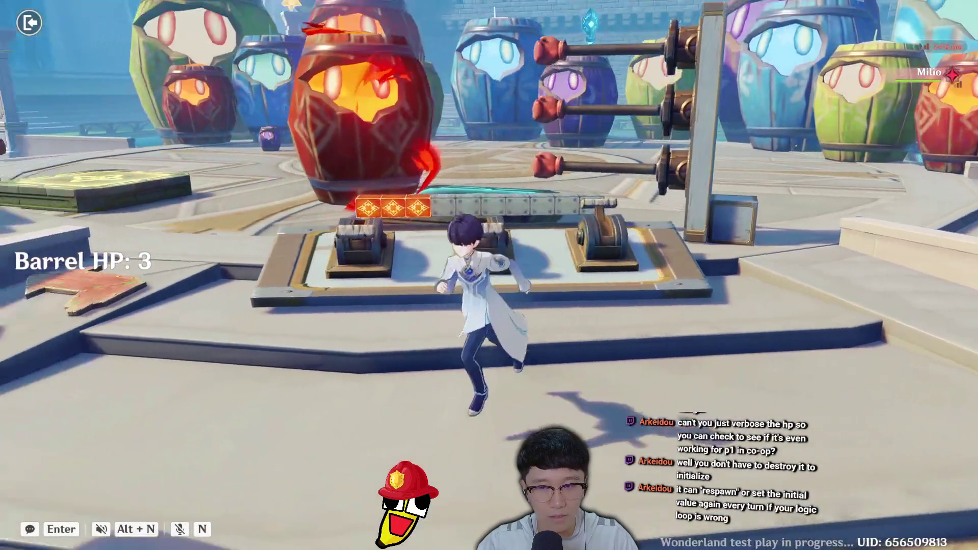
{"action": "key", "text": "w"}
{"action": "key", "text": "w"}
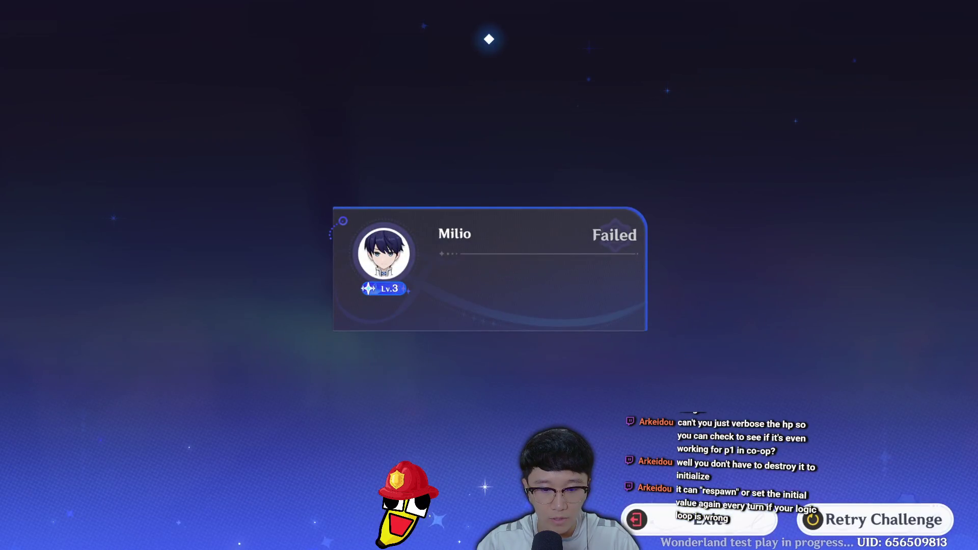
{"action": "left_click", "coordinate": [685, 520]}
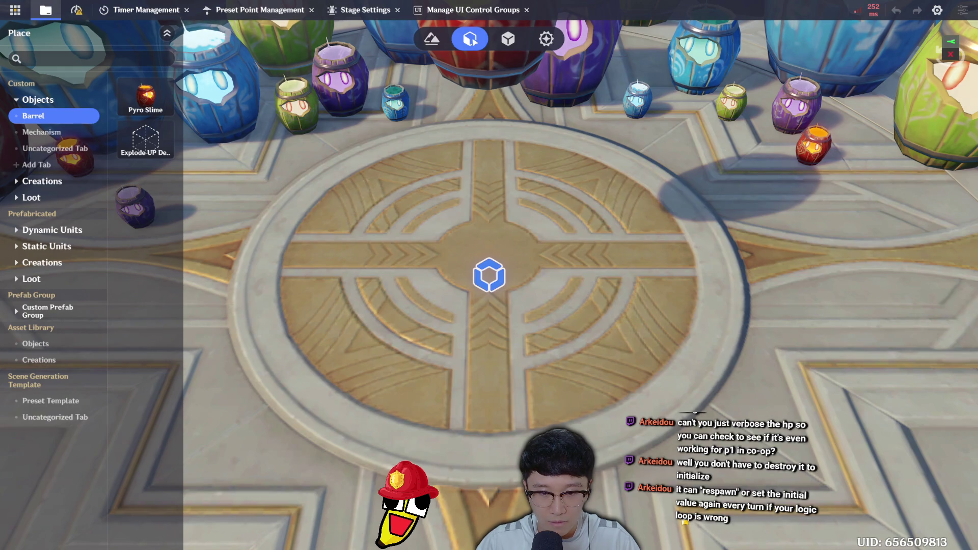
Wire Get Random Integer's 18–38 result into Set Custom Variable's Variable Value for the barrel HP
{"action": "key", "text": "s"}
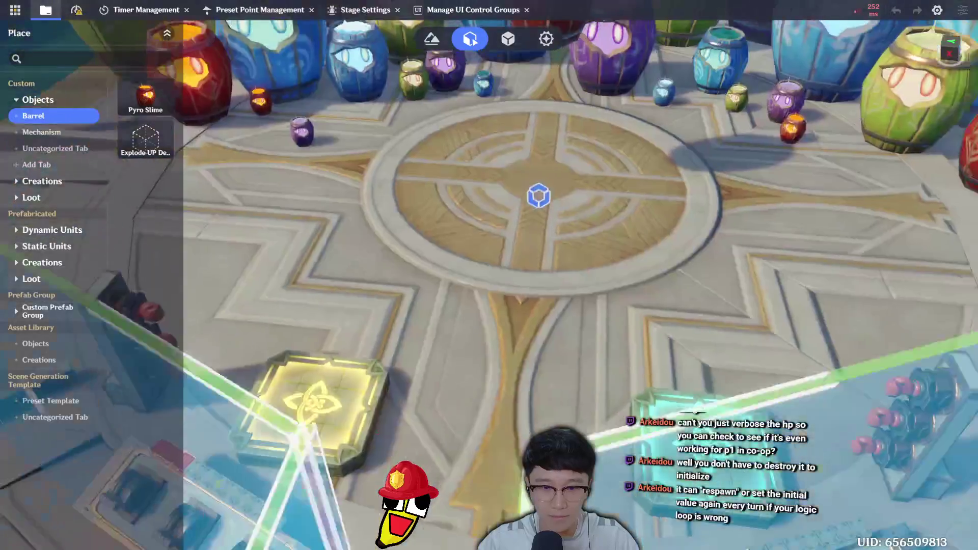
{"action": "key", "text": "s"}
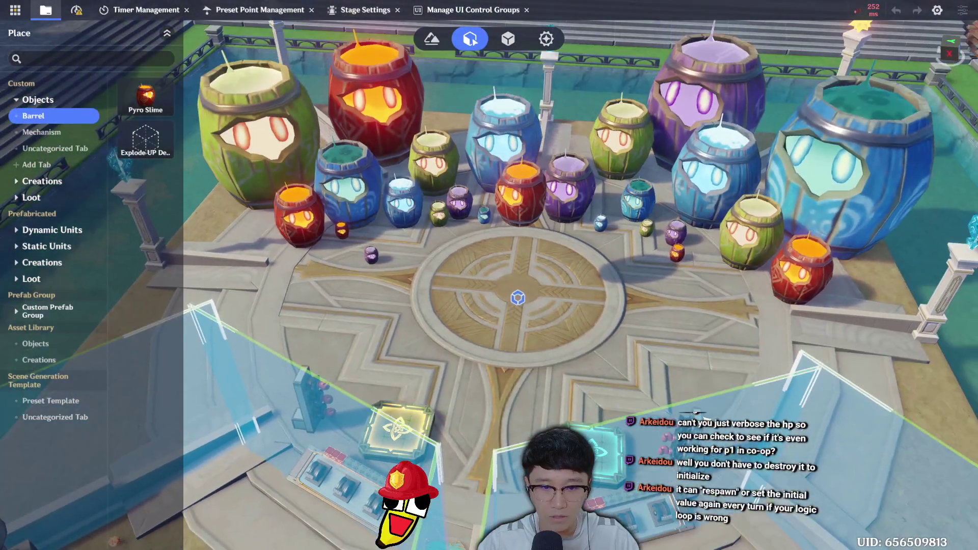
{"action": "key", "text": "Tab"}
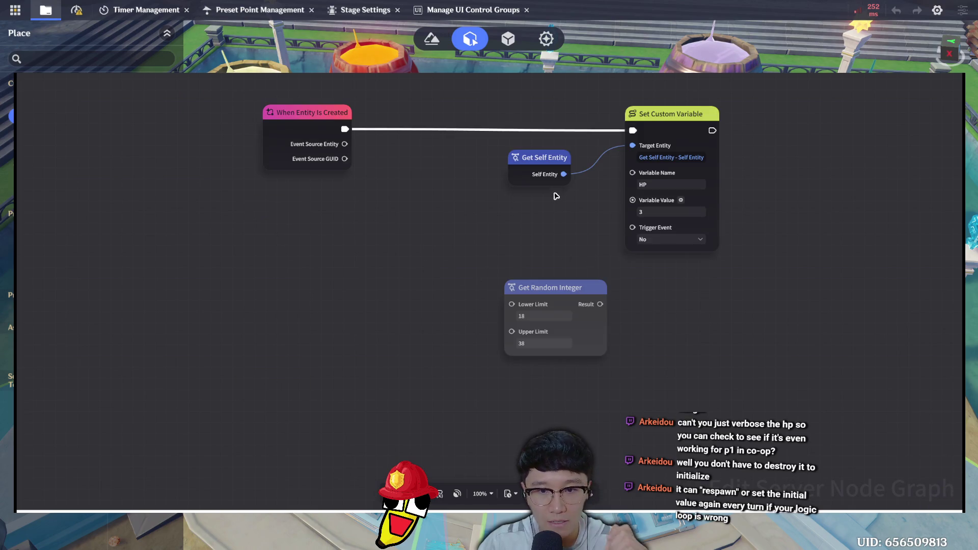
{"action": "mouse_move", "coordinate": [567, 284]}
{"action": "left_mouse_down"}
{"action": "mouse_move", "coordinate": [486, 208]}
{"action": "mouse_move", "coordinate": [632, 201]}
{"action": "left_mouse_up"}
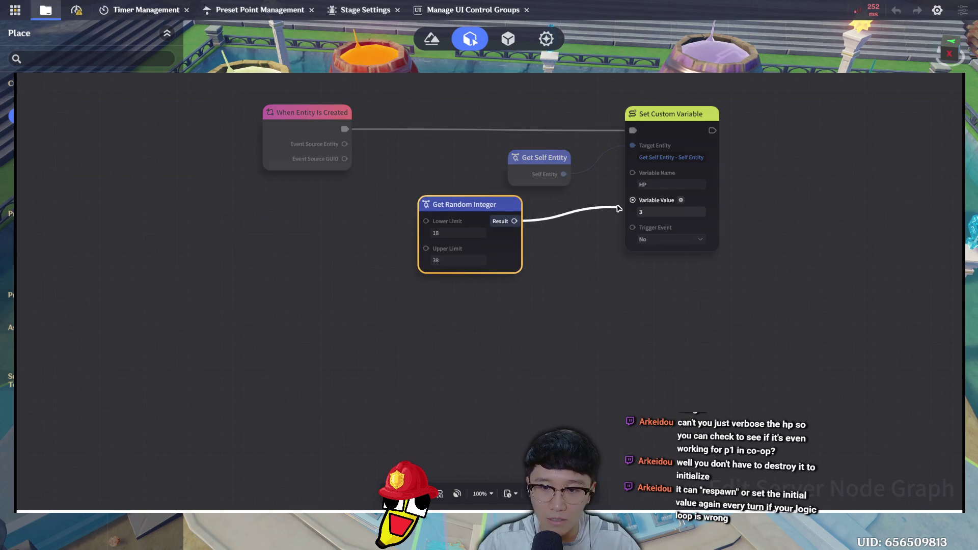
{"action": "left_click_drag", "start_coordinate": [462, 201], "coordinate": [451, 195]}
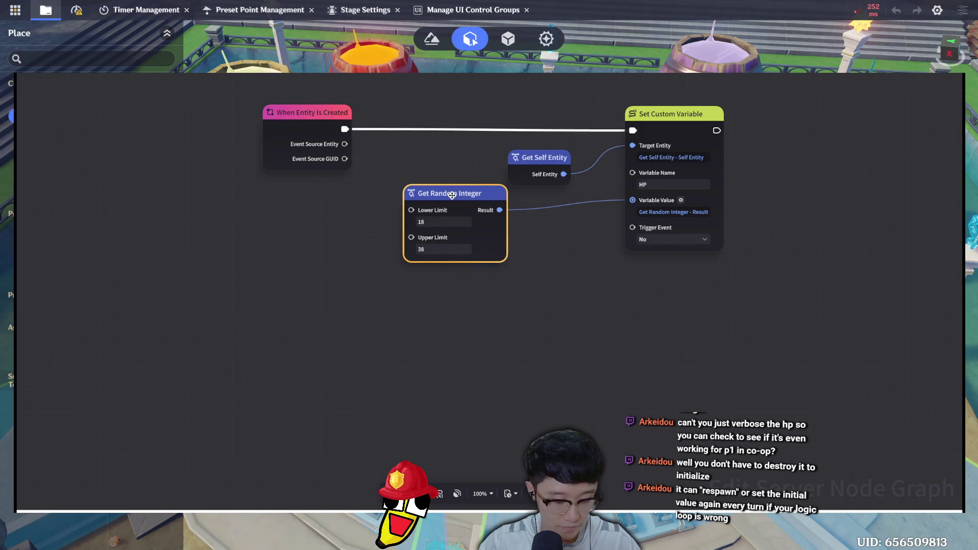
{"action": "left_click", "coordinate": [643, 339]}
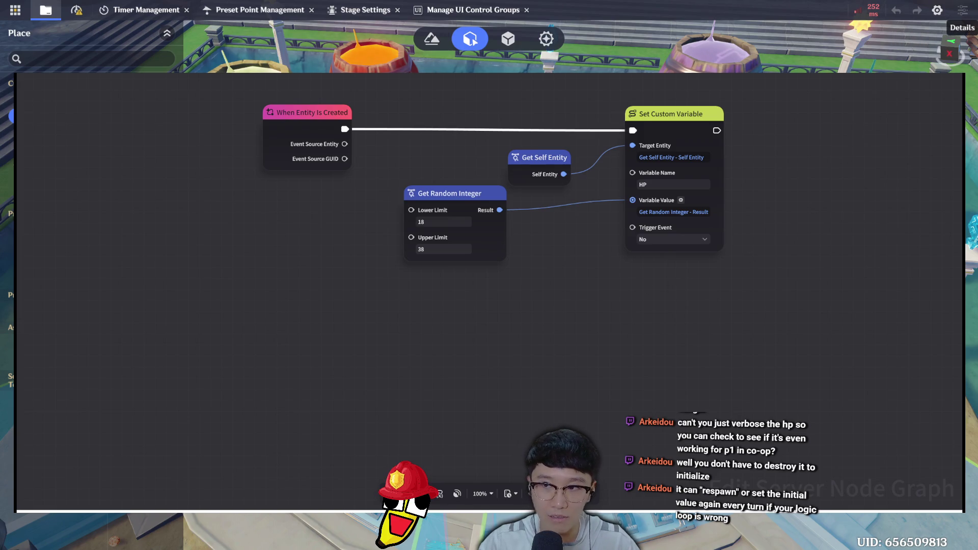
{"action": "key", "text": "Escape"}
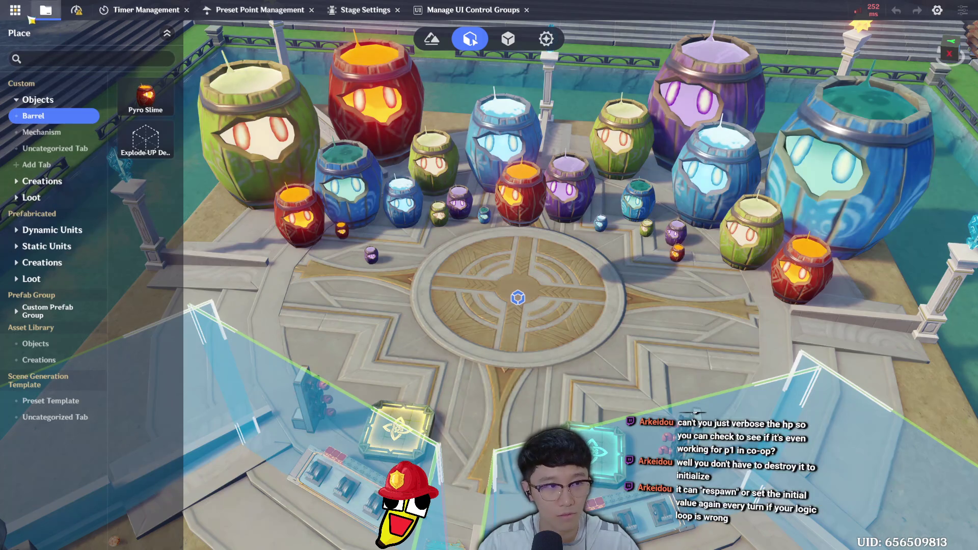
Run a Direct Upload test play, confirm Barrel HP shows 36, then abandon the challenge and exit
{"action": "left_click", "coordinate": [15, 10]}
{"action": "left_click", "coordinate": [70, 141]}
{"action": "left_click", "coordinate": [563, 319]}
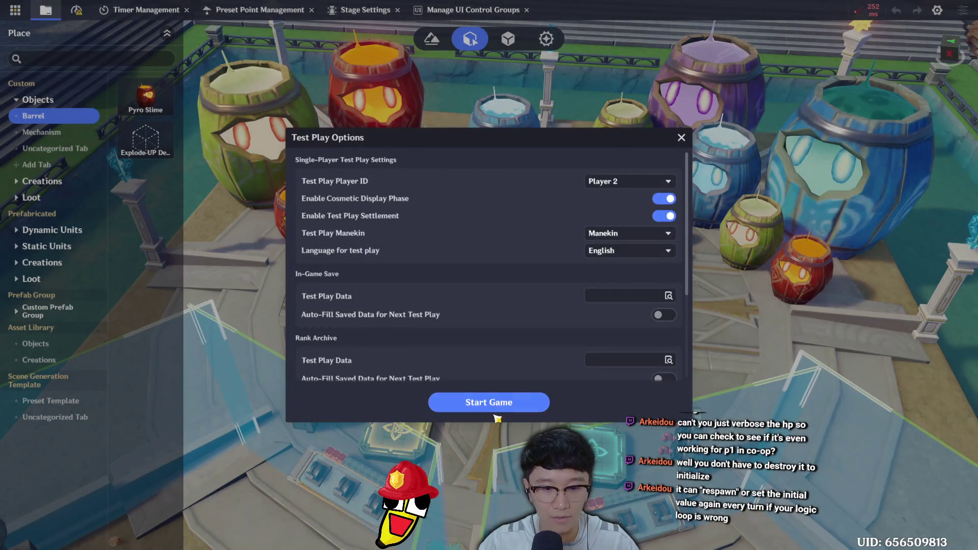
{"action": "left_click", "coordinate": [506, 401]}
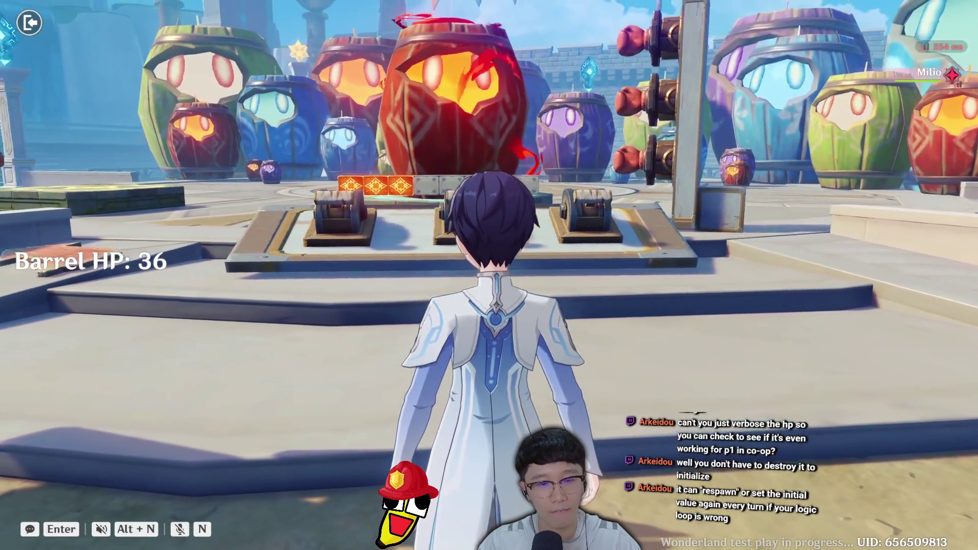
{"action": "key", "text": "Escape"}
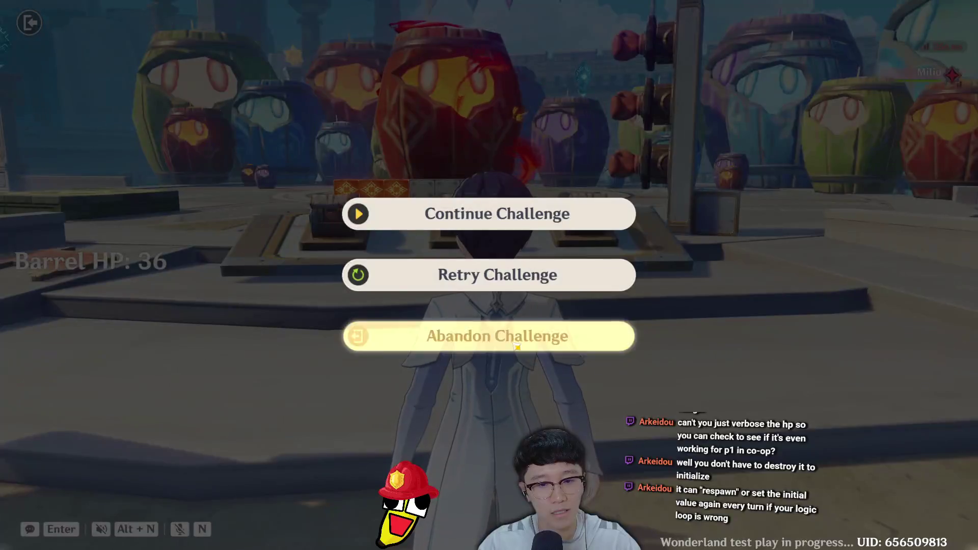
{"action": "left_click", "coordinate": [489, 336]}
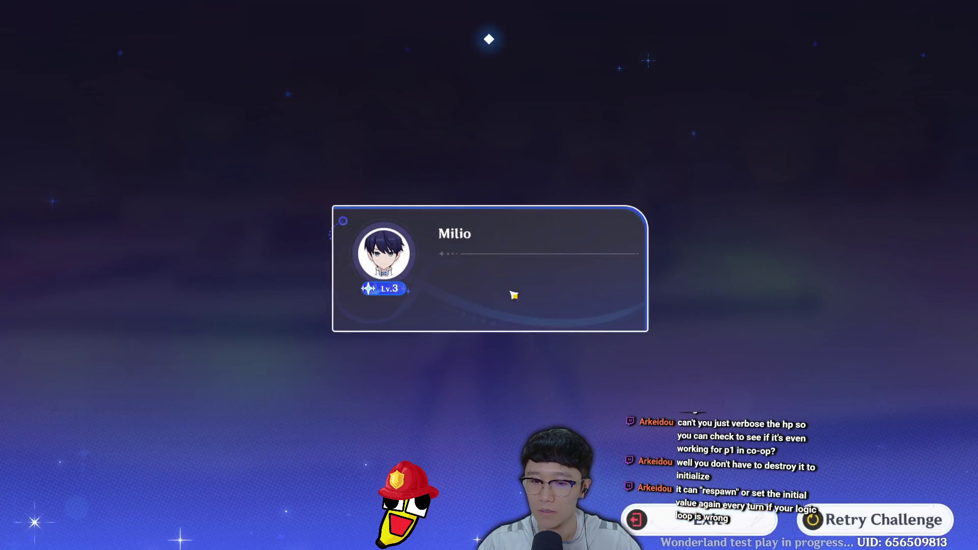
{"action": "left_click", "coordinate": [706, 519]}
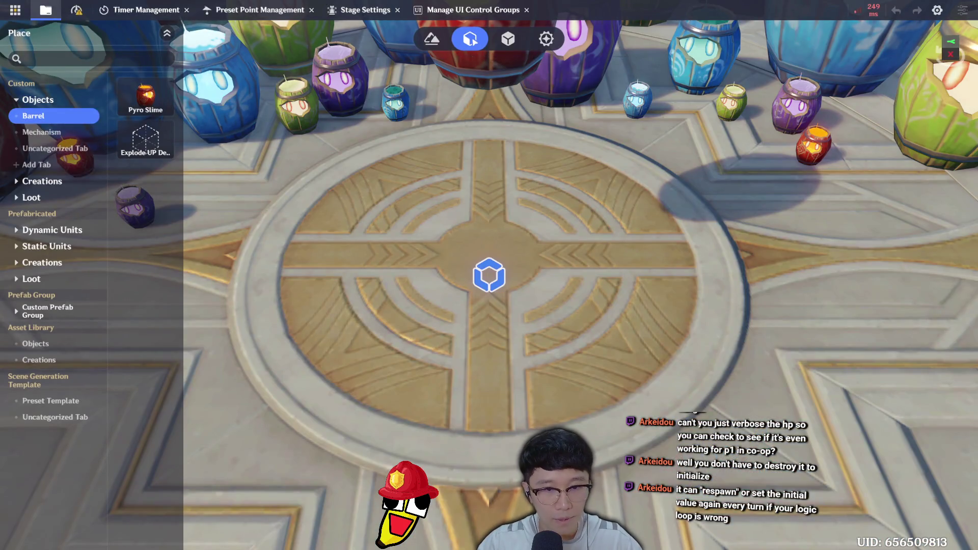
Open the Levers - P1 folder in the node graph browser and open its lever graph
{"action": "key", "text": "Tab"}
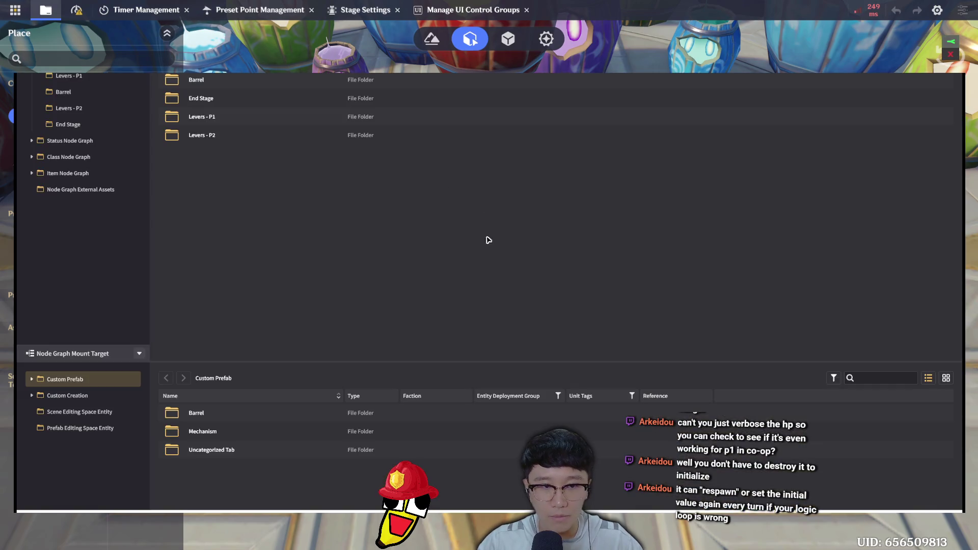
{"action": "double_click", "coordinate": [241, 124]}
{"action": "double_click", "coordinate": [335, 105]}
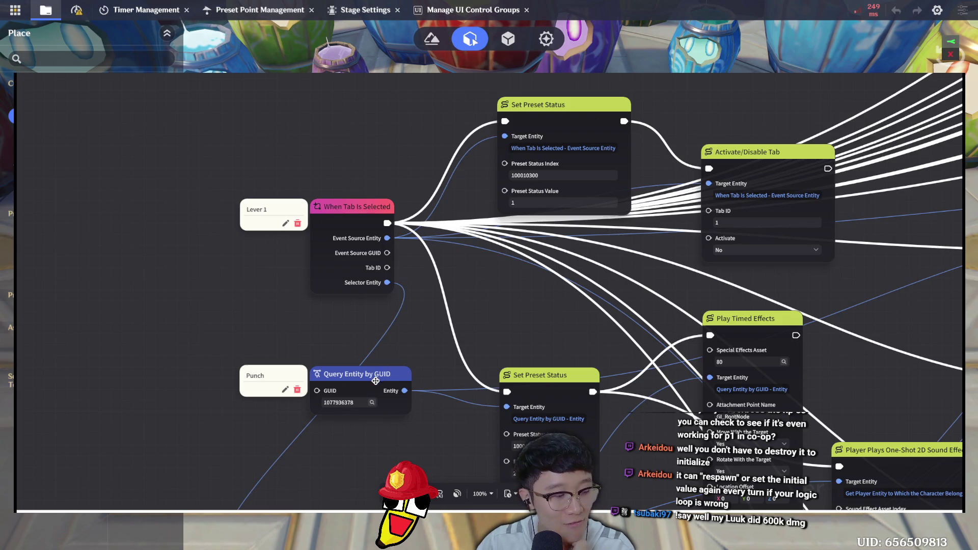
{"action": "left_click_drag", "start_coordinate": [385, 299], "coordinate": [385, 234]}
{"action": "scroll", "coordinate": [385, 234], "scroll_direction": "down", "scroll_amount": 5}
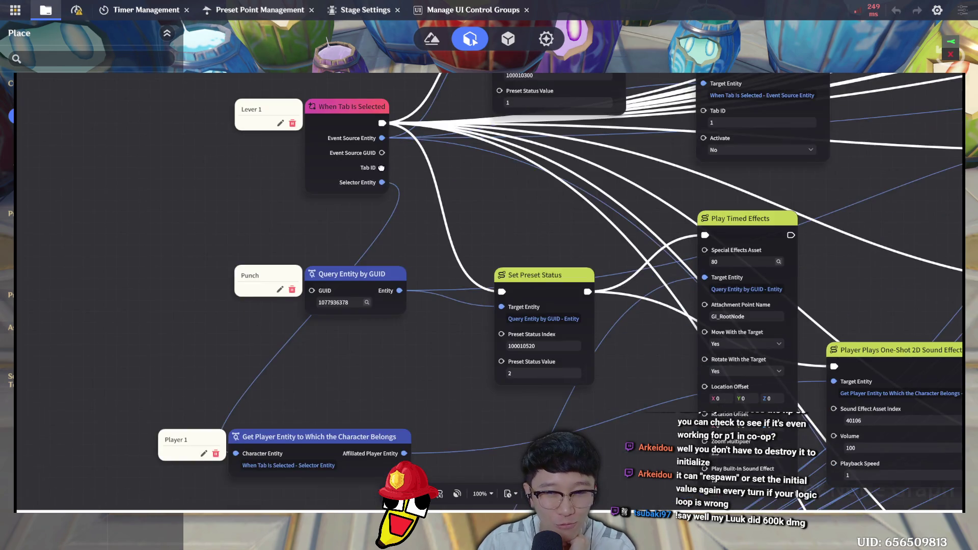
{"action": "scroll", "coordinate": [505, 290], "scroll_direction": "down", "scroll_amount": 5}
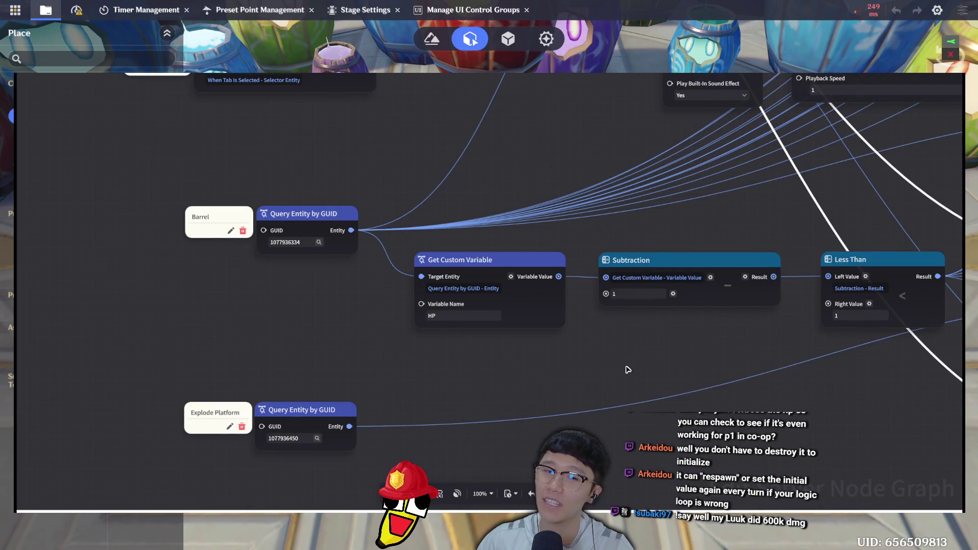
{"action": "mouse_move", "coordinate": [572, 337]}
{"action": "left_mouse_down"}
{"action": "mouse_move", "coordinate": [522, 317]}
{"action": "mouse_move", "coordinate": [477, 318]}
{"action": "left_mouse_up"}
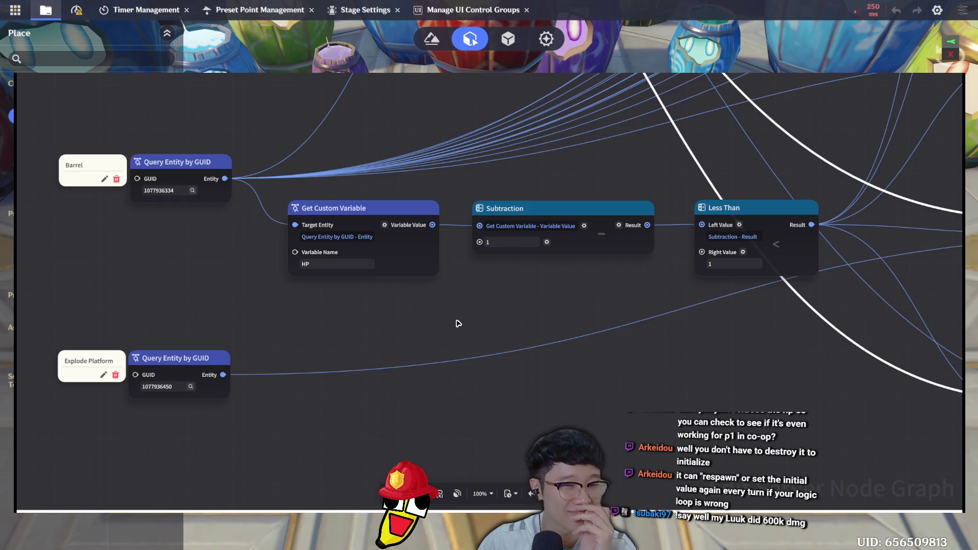
{"action": "left_click_drag", "start_coordinate": [456, 323], "coordinate": [444, 336]}
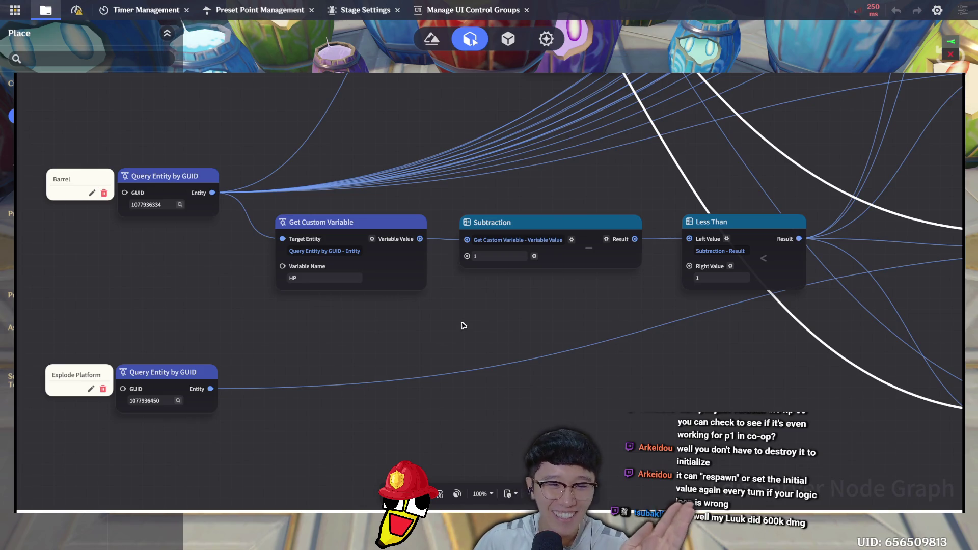
{"action": "left_click_drag", "start_coordinate": [476, 337], "coordinate": [556, 344]}
{"action": "left_click_drag", "start_coordinate": [495, 342], "coordinate": [556, 350]}
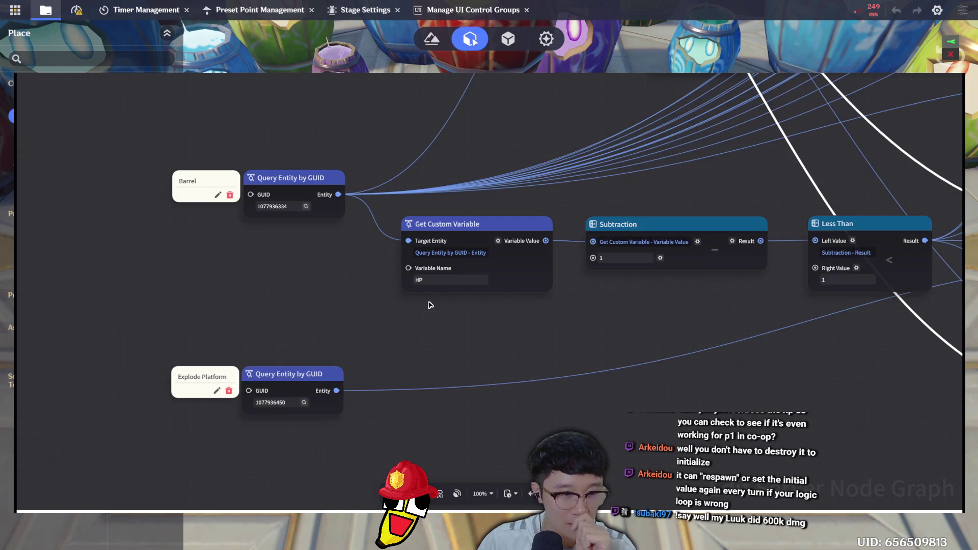
{"action": "scroll", "coordinate": [469, 346], "scroll_direction": "down", "scroll_amount": 1}
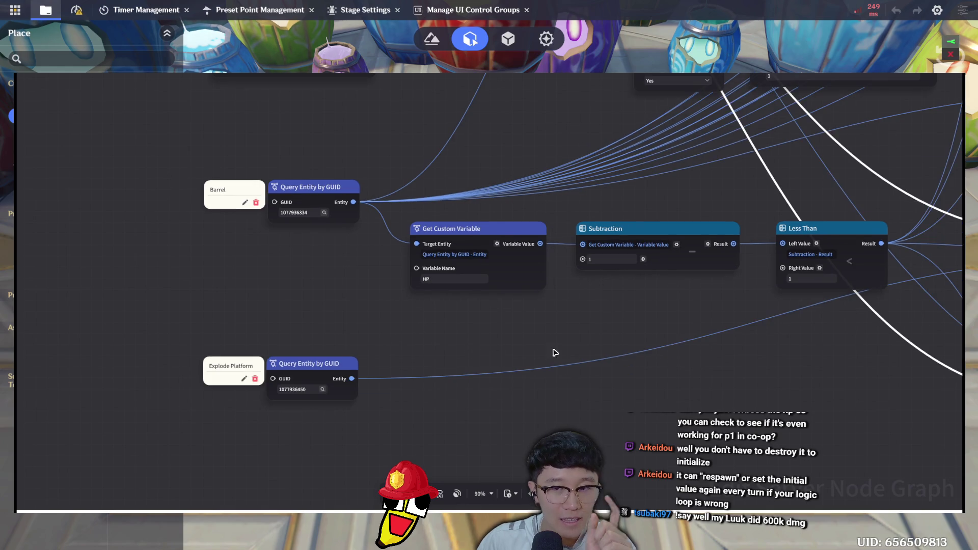
{"action": "left_click_drag", "start_coordinate": [550, 351], "coordinate": [547, 407]}
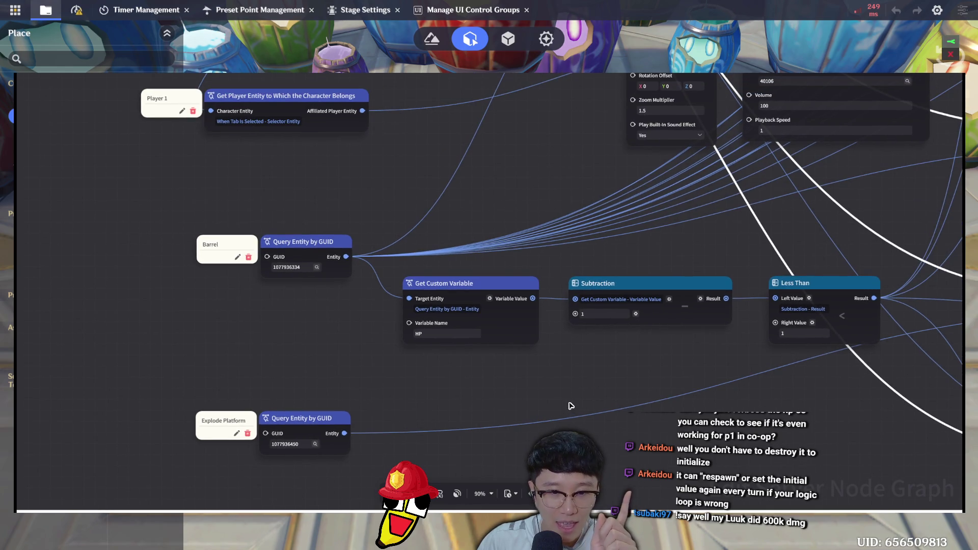
{"action": "scroll", "coordinate": [571, 405], "scroll_direction": "down", "scroll_amount": 2}
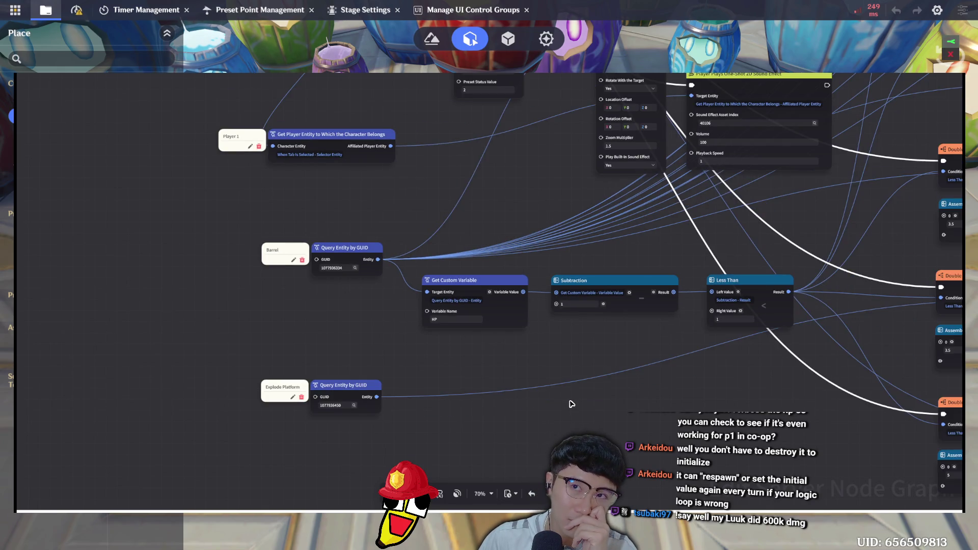
{"action": "mouse_move", "coordinate": [630, 390]}
{"action": "left_mouse_down"}
{"action": "mouse_move", "coordinate": [472, 391]}
{"action": "mouse_move", "coordinate": [461, 419]}
{"action": "mouse_move", "coordinate": [530, 399]}
{"action": "mouse_move", "coordinate": [536, 410]}
{"action": "left_mouse_up"}
{"action": "scroll", "coordinate": [500, 319], "scroll_direction": "up", "scroll_amount": 5}
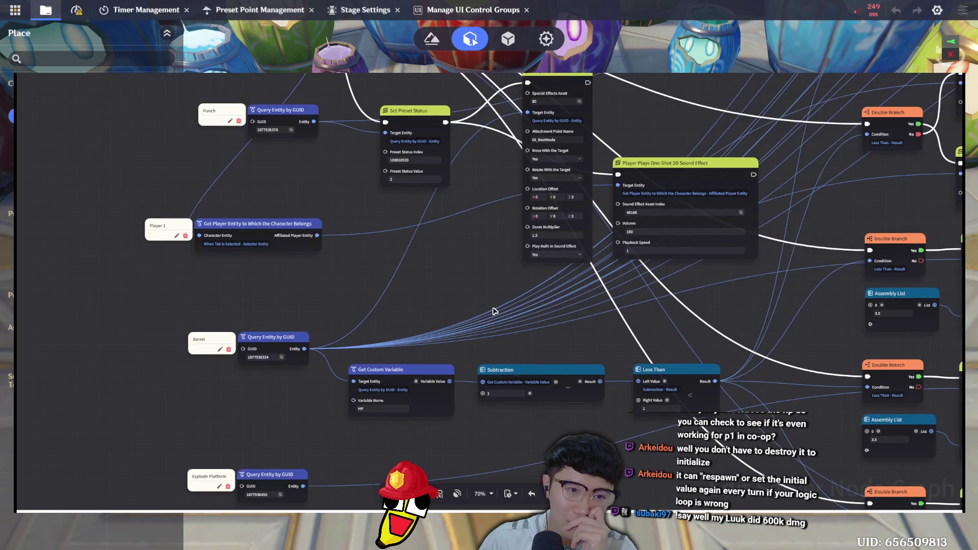
{"action": "scroll", "coordinate": [445, 309], "scroll_direction": "up", "scroll_amount": 2}
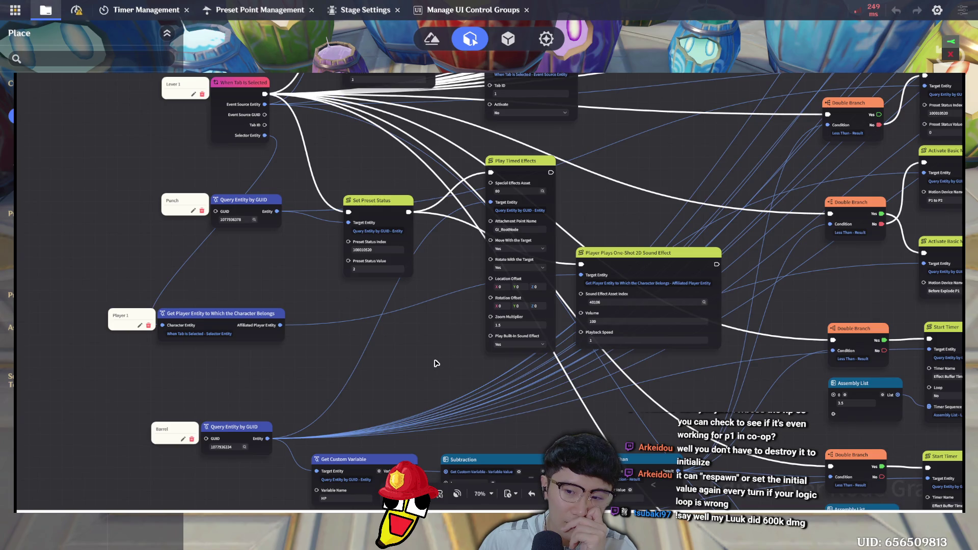
{"action": "scroll", "coordinate": [445, 204], "scroll_direction": "down", "scroll_amount": 5}
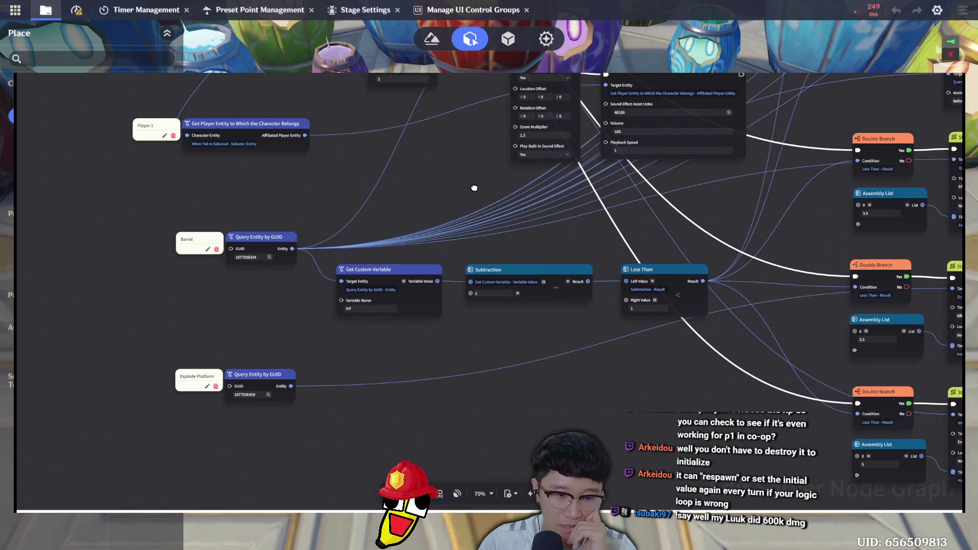
{"action": "scroll", "coordinate": [474, 188], "scroll_direction": "left", "scroll_amount": 2}
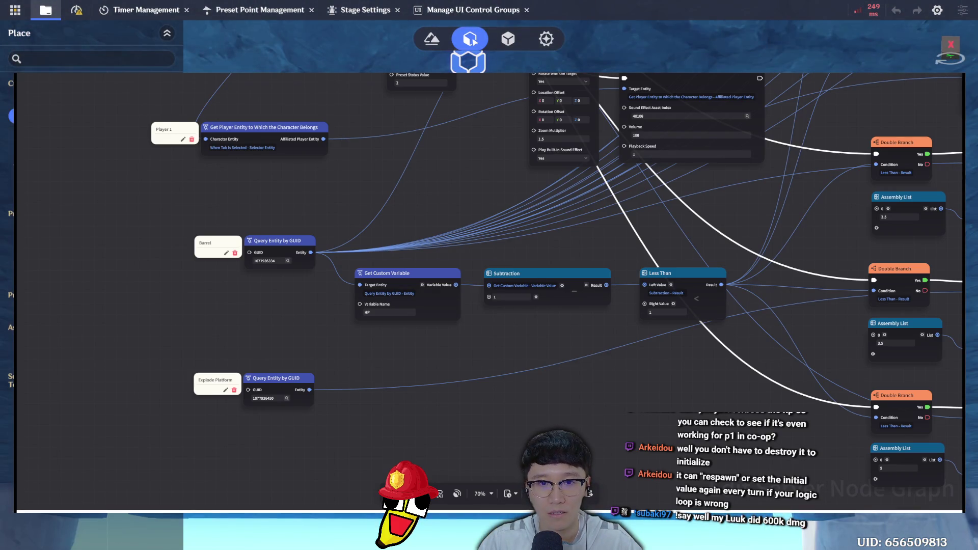
{"action": "left_click", "coordinate": [916, 61]}
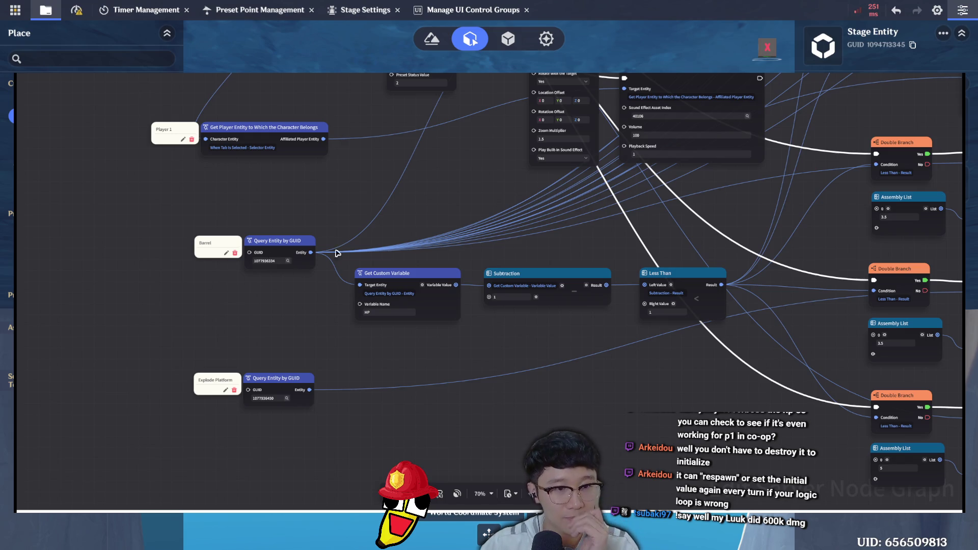
{"action": "key", "text": "ctrl+v"}
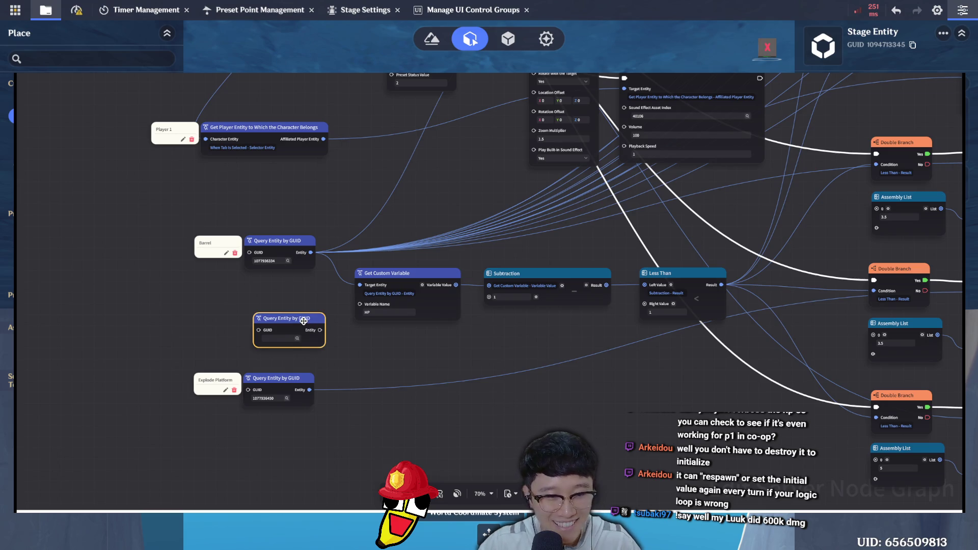
{"action": "left_click_drag", "start_coordinate": [295, 334], "coordinate": [257, 316]}
{"action": "left_click", "coordinate": [257, 316]}
{"action": "key", "text": "ctrl+v"}
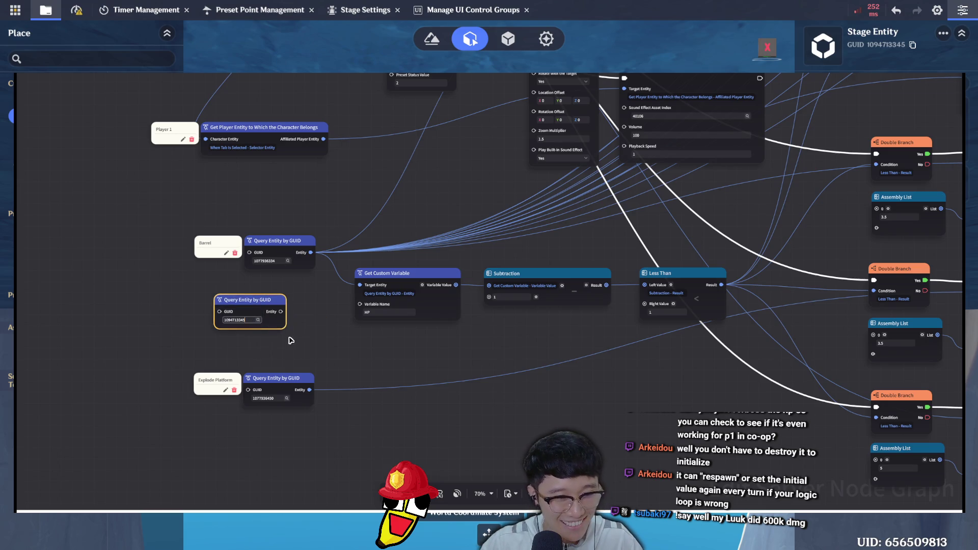
{"action": "left_click_drag", "start_coordinate": [245, 302], "coordinate": [276, 293]}
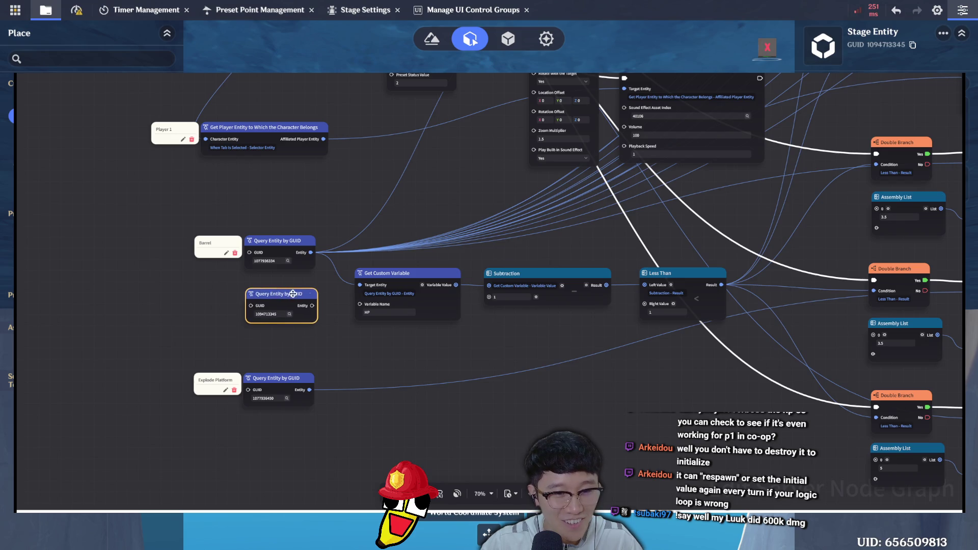
Label the new query 'Stage' and wire its Entity into Get Custom Variable's Target Entity
{"action": "left_click", "coordinate": [358, 289]}
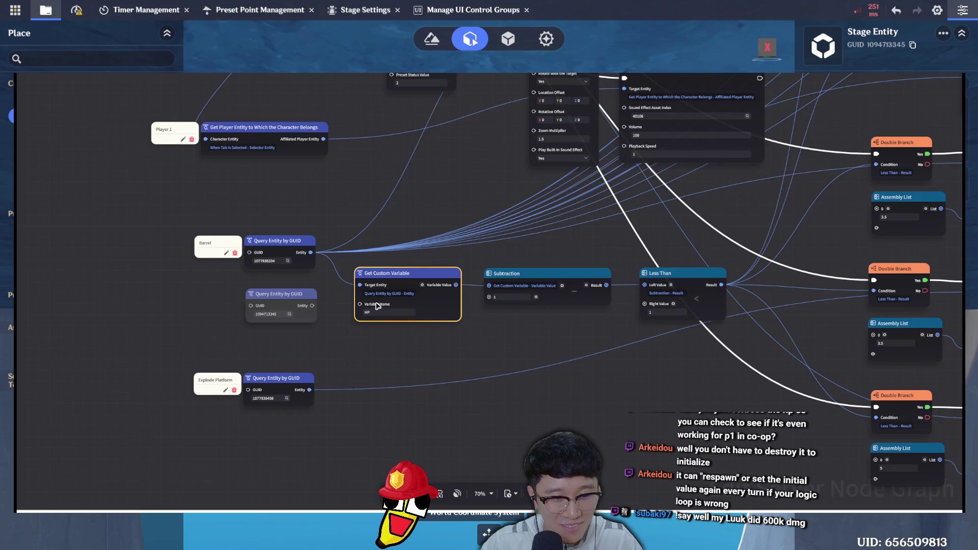
{"action": "key", "text": "ctrl+z"}
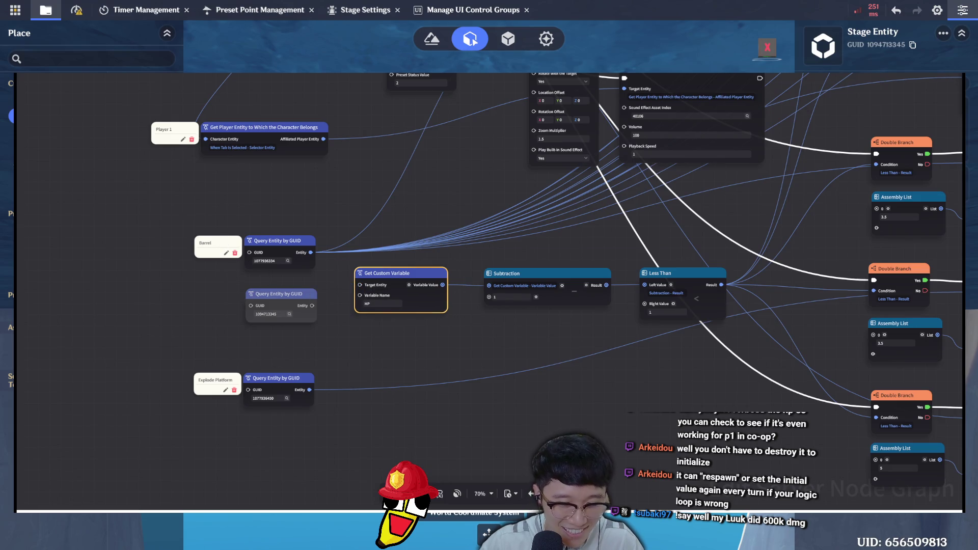
{"action": "left_click", "coordinate": [198, 297]}
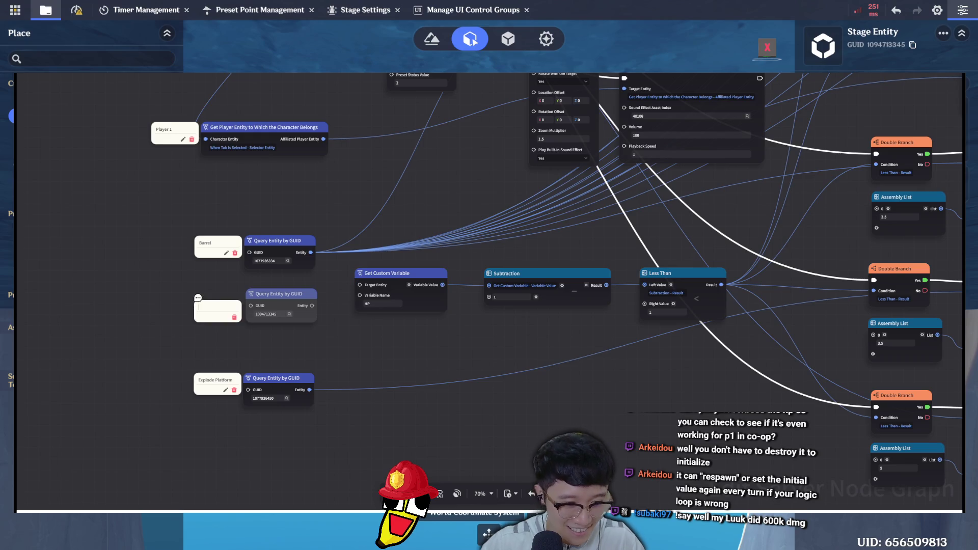
{"action": "left_click", "coordinate": [309, 347]}
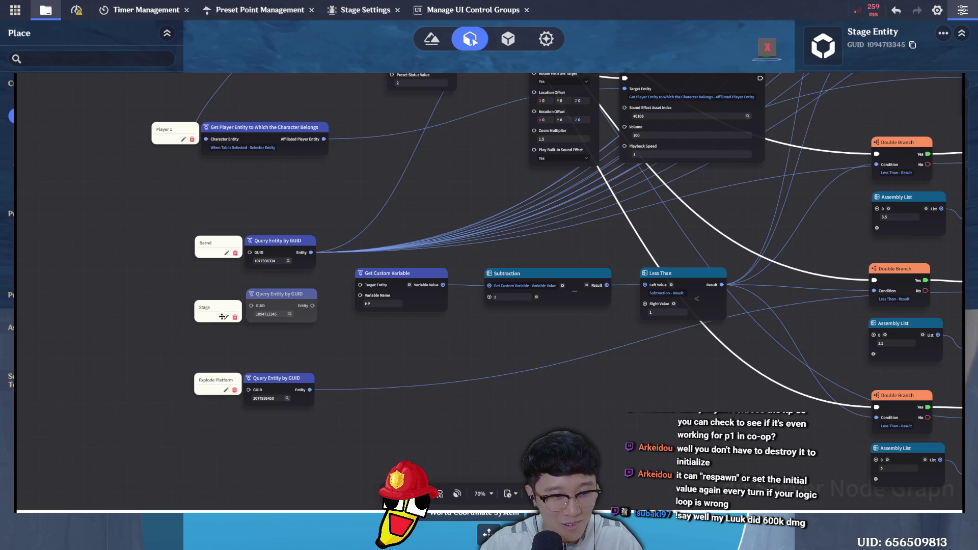
{"action": "left_click_drag", "start_coordinate": [222, 304], "coordinate": [224, 290]}
{"action": "left_click_drag", "start_coordinate": [313, 306], "coordinate": [363, 288]}
{"action": "left_click", "coordinate": [458, 338]}
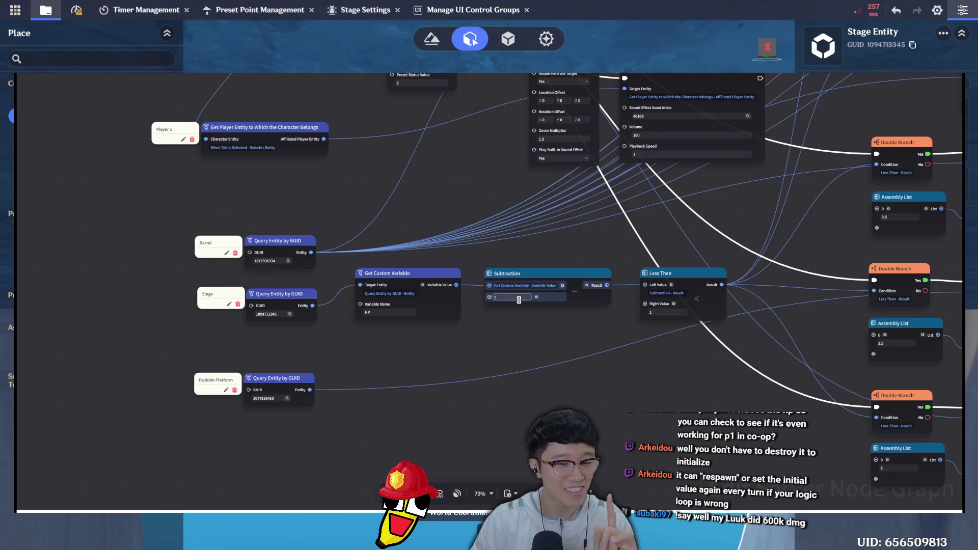
{"action": "key", "text": "Escape"}
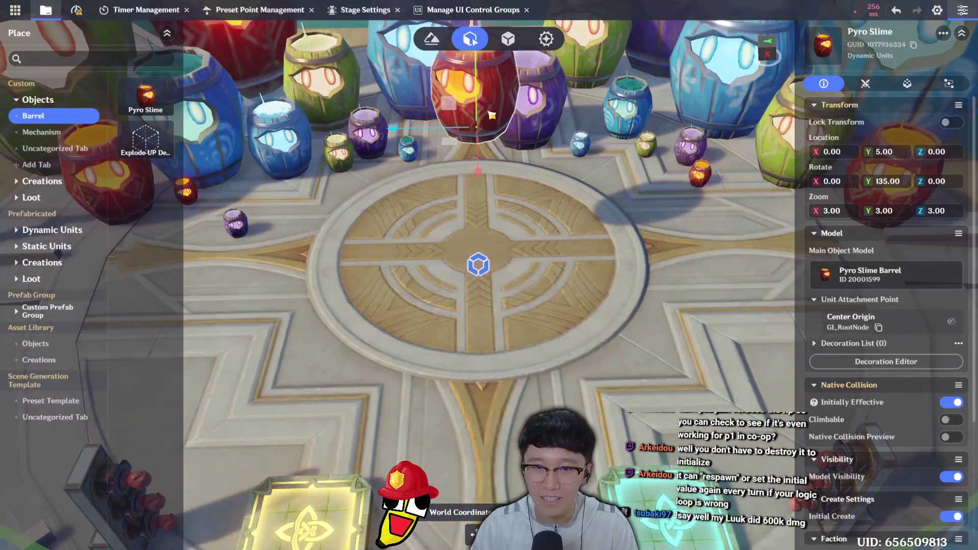
In the Pyro Slime barrel's Start to P1 motion, set Waypoint_11's Z location to -3.8, save, and preview
{"action": "left_click", "coordinate": [907, 83]}
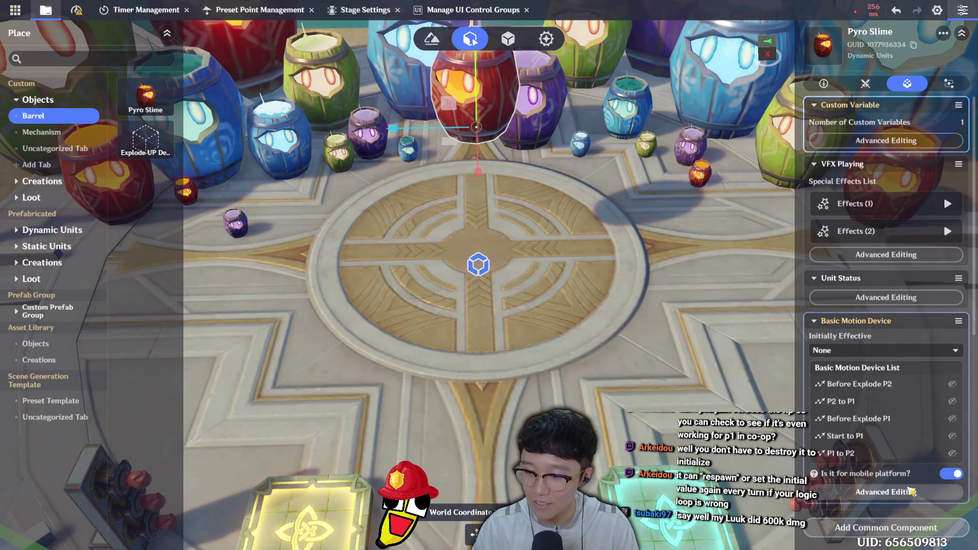
{"action": "left_click", "coordinate": [911, 492]}
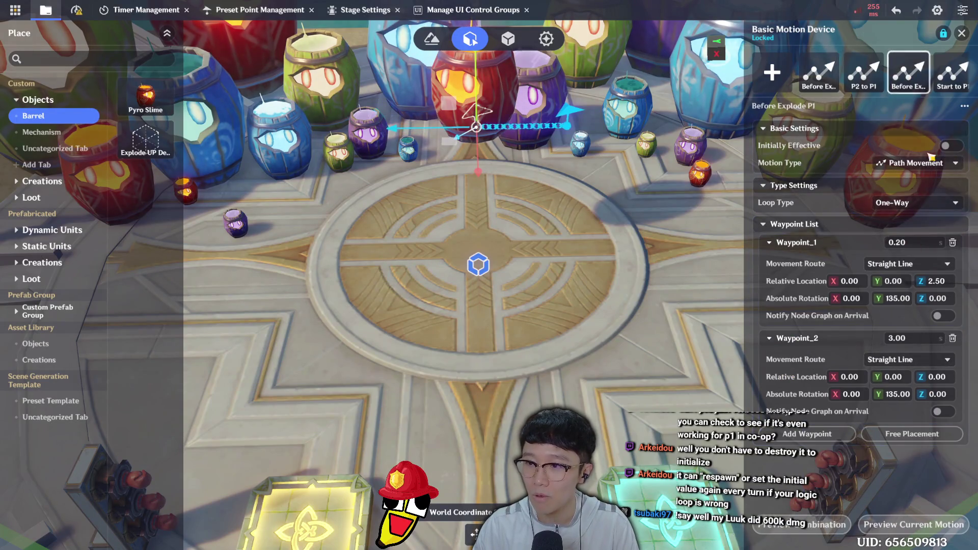
{"action": "left_click", "coordinate": [952, 72]}
{"action": "scroll", "coordinate": [903, 507], "scroll_direction": "down", "scroll_amount": 15}
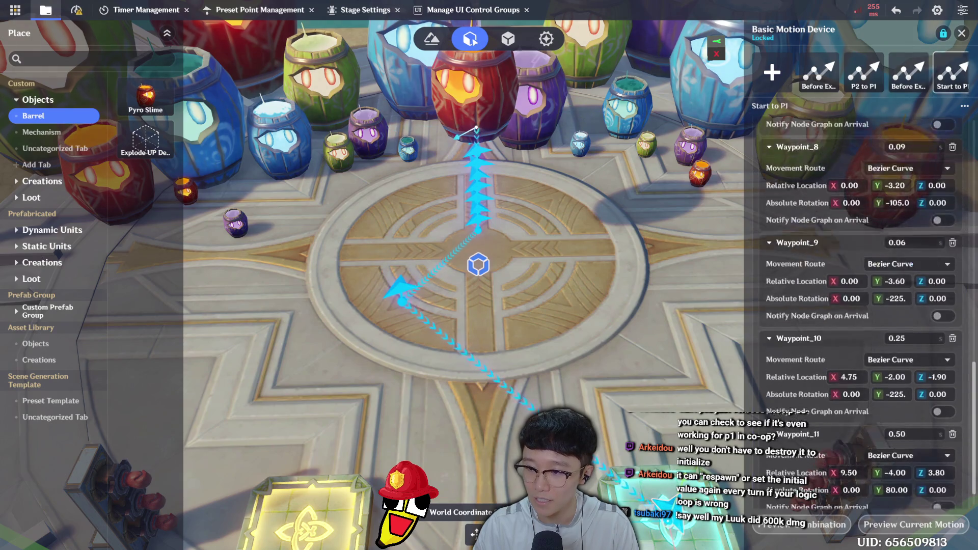
{"action": "left_click", "coordinate": [895, 453]}
{"action": "type", "text": "-225."}
{"action": "left_click", "coordinate": [942, 437]}
{"action": "type", "text": "-3.8"}
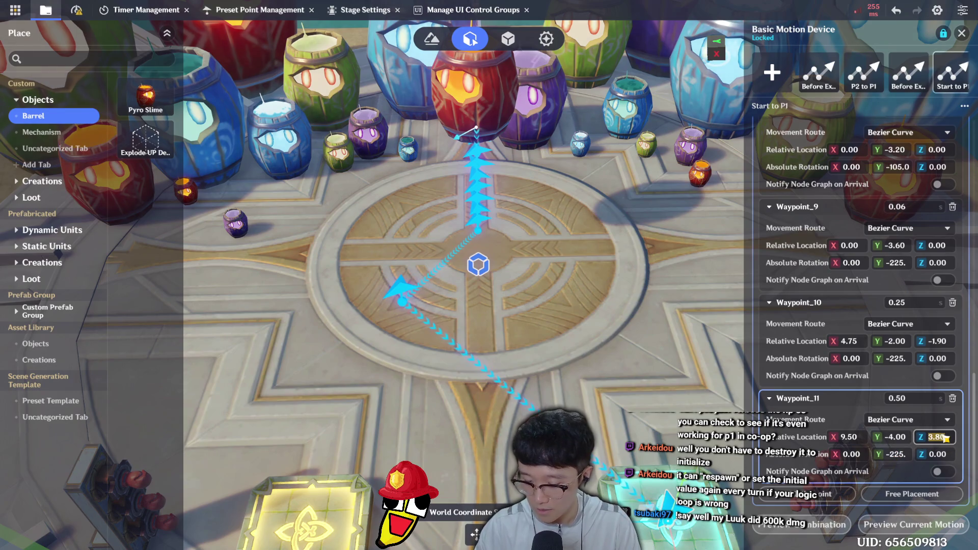
{"action": "key", "text": "Return"}
{"action": "key", "text": "ctrl+s"}
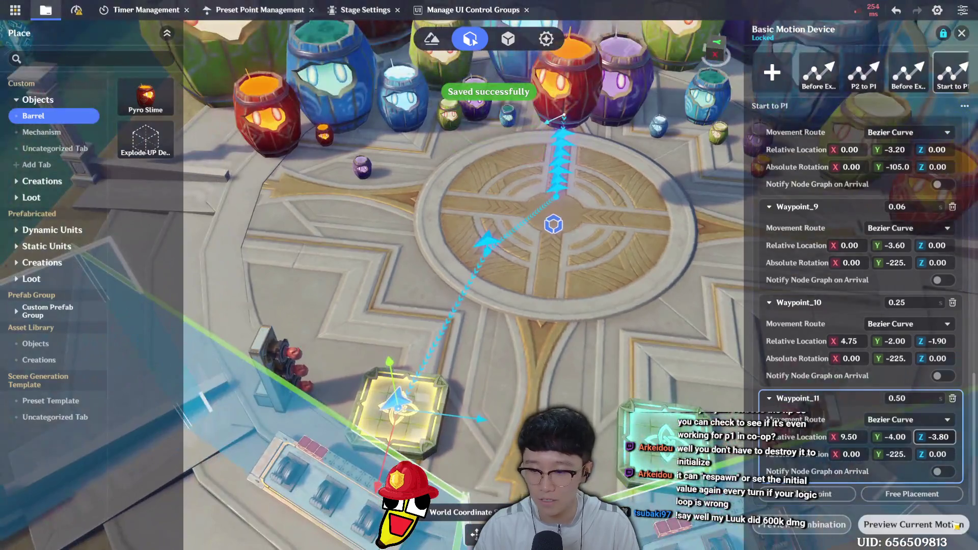
{"action": "left_click", "coordinate": [948, 530]}
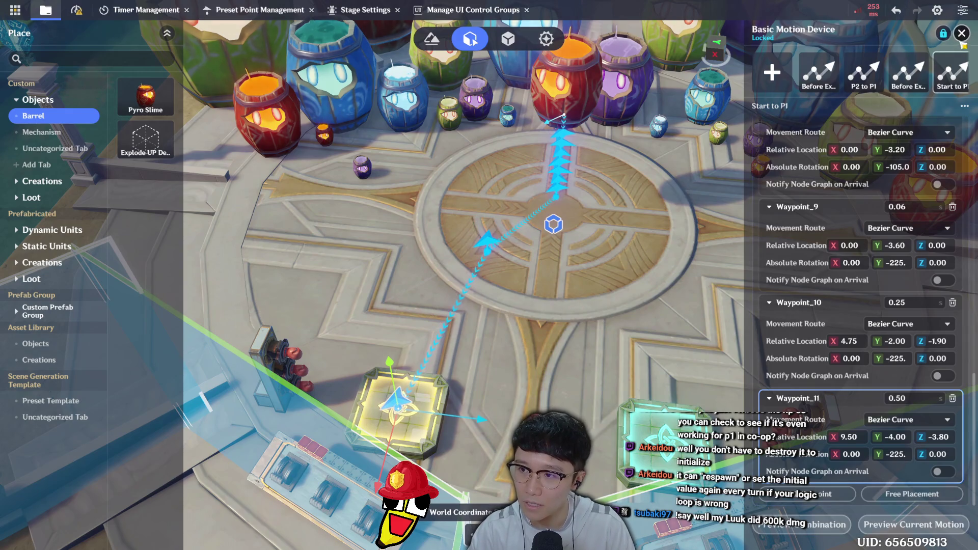
{"action": "left_click", "coordinate": [962, 33]}
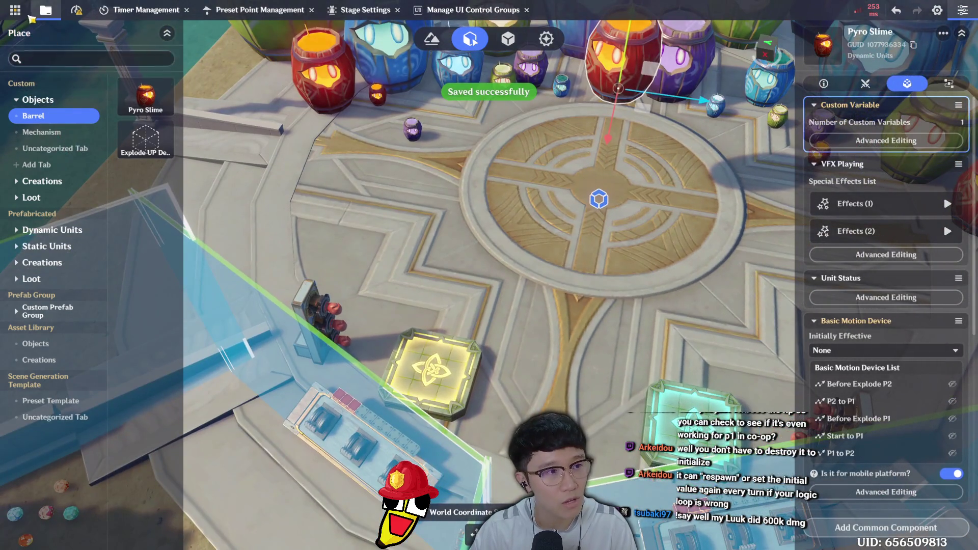
Upload a test play of the stage and start the game as Player 1
{"action": "left_click", "coordinate": [15, 10]}
{"action": "left_click", "coordinate": [76, 141]}
{"action": "left_click", "coordinate": [563, 316]}
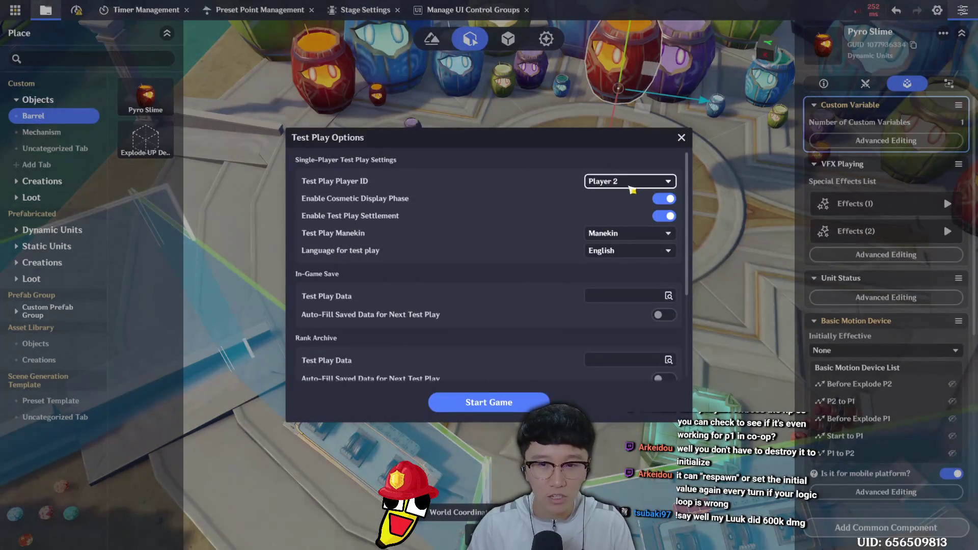
{"action": "left_click", "coordinate": [618, 181]}
{"action": "left_click", "coordinate": [611, 195]}
{"action": "left_click", "coordinate": [523, 401]}
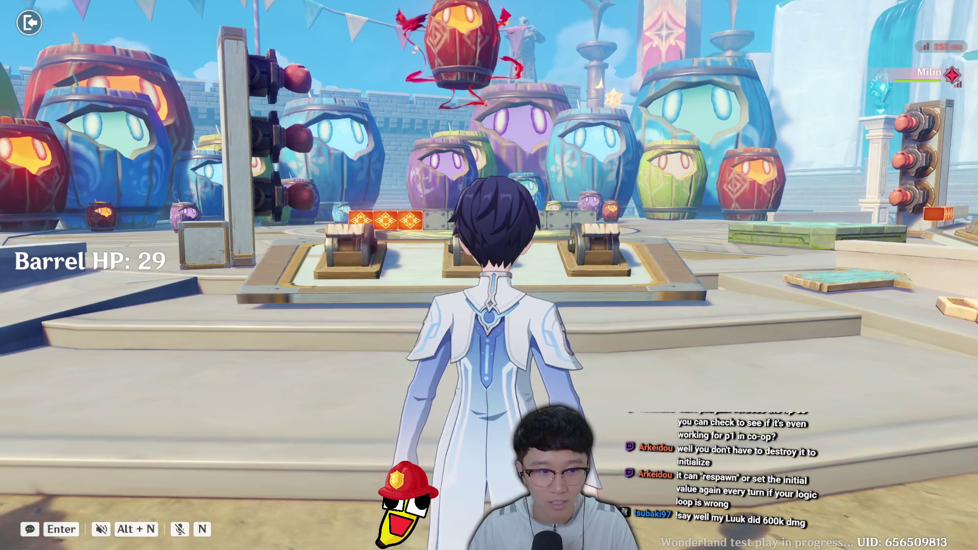
Run to the levers and hit one, dropping Barrel HP to 29, then abandon the challenge
{"action": "key", "text": "a"}
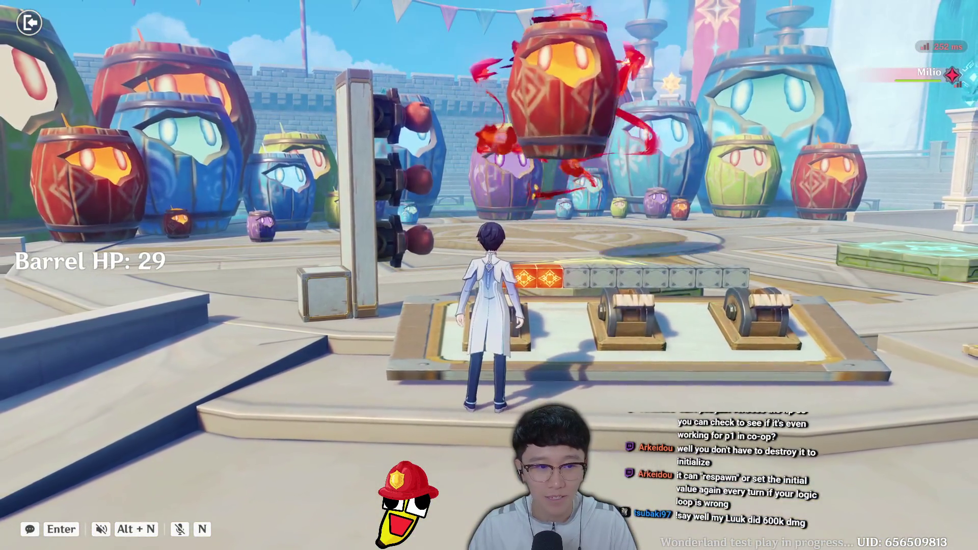
{"action": "key", "text": "f"}
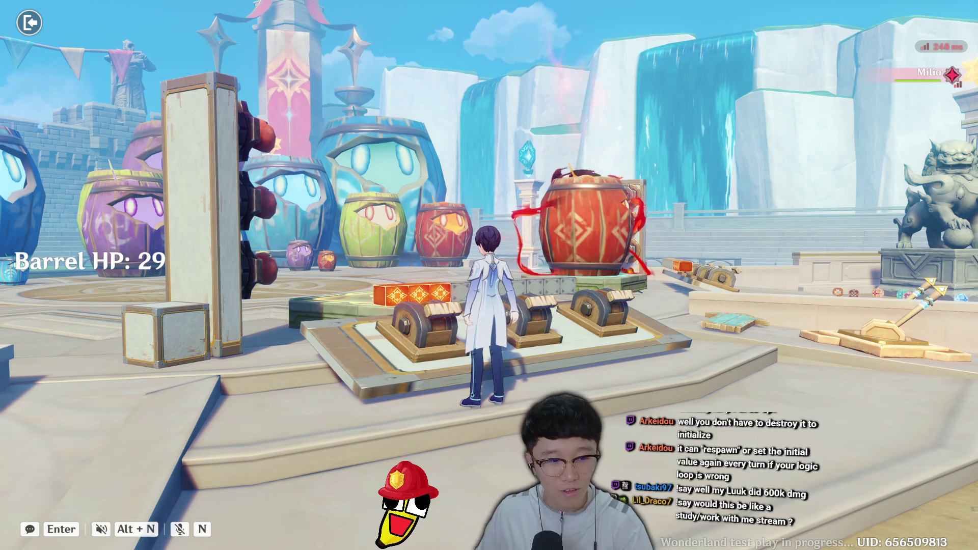
{"action": "key", "text": "Escape"}
{"action": "left_click", "coordinate": [494, 275]}
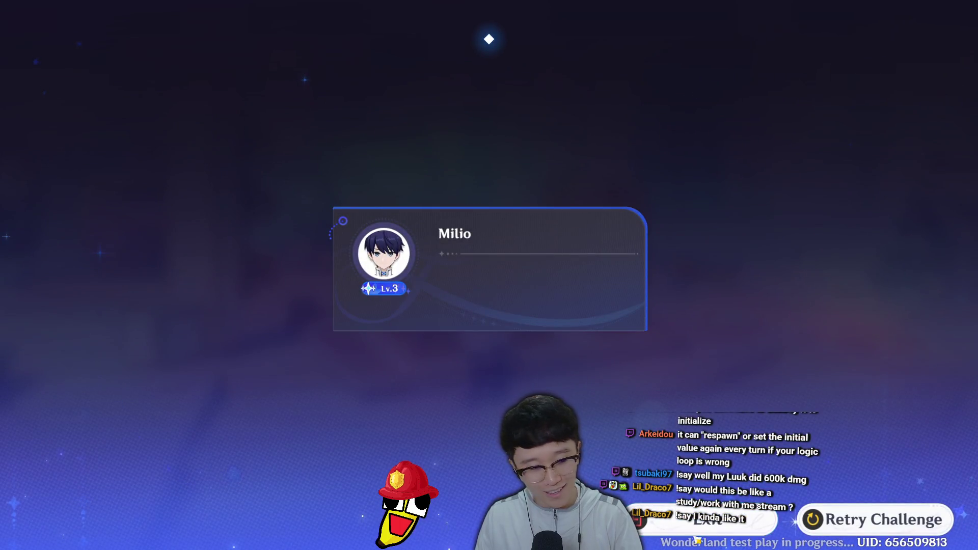
Return to the editor, save the stage, and open the node graph browser with the Barrel and Levers folders
{"action": "left_click", "coordinate": [756, 525]}
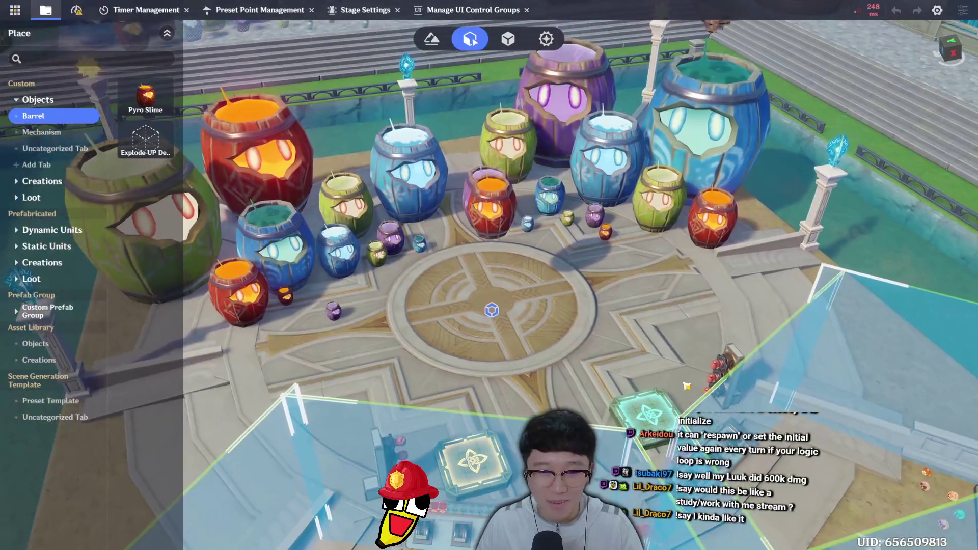
{"action": "key", "text": "ctrl+s"}
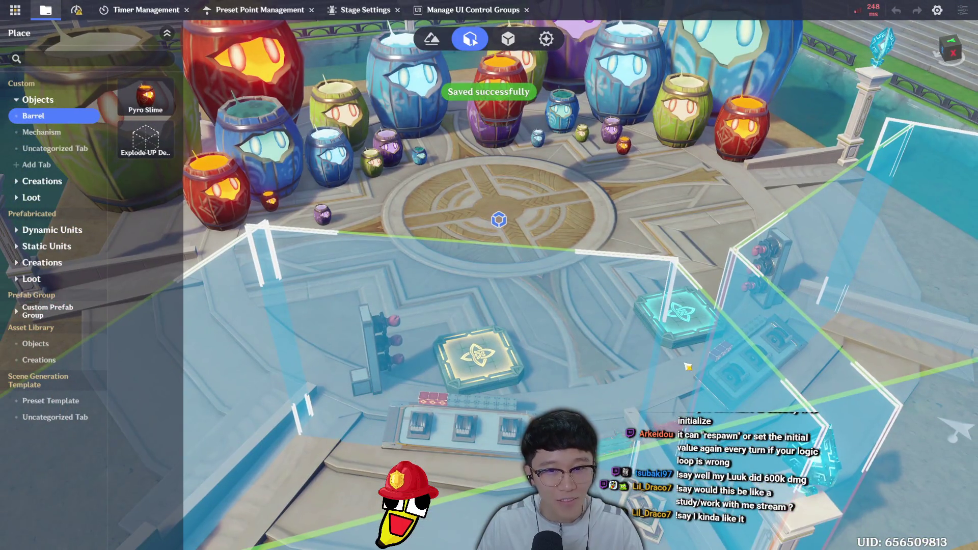
{"action": "scroll", "coordinate": [657, 351], "scroll_direction": "up", "scroll_amount": 2}
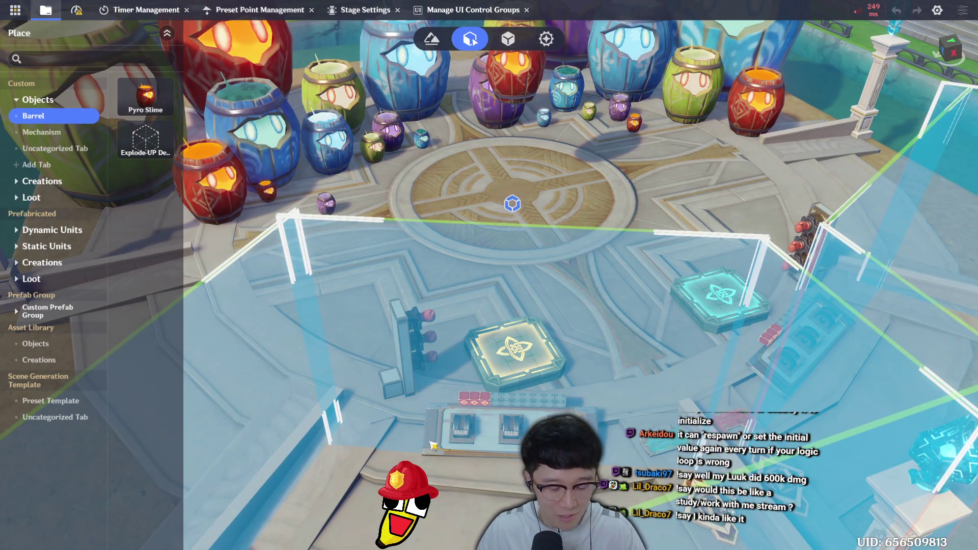
{"action": "key", "text": "b"}
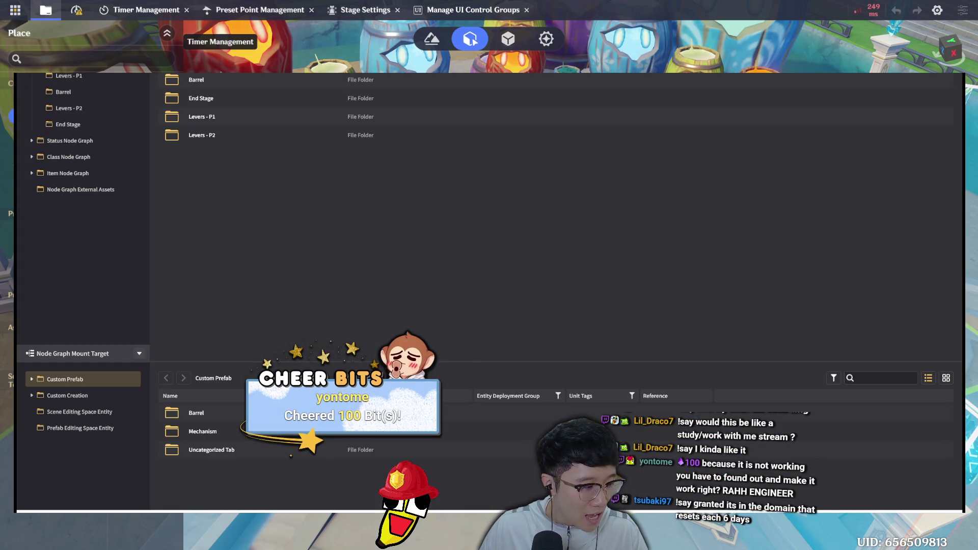
Close the browser and centre the lever graph on the HP minus 1 and Less Than 1 nodes
{"action": "key", "text": "b"}
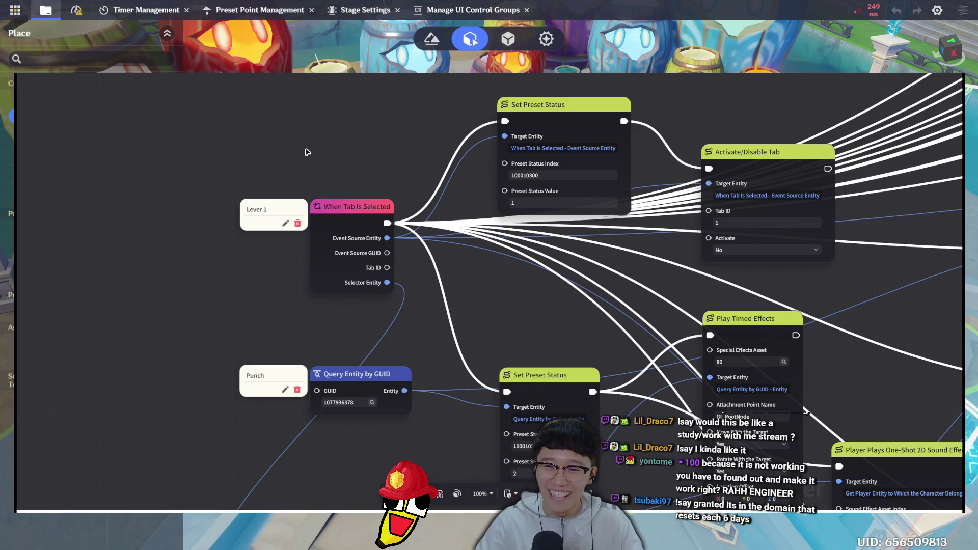
{"action": "scroll", "coordinate": [459, 148], "scroll_direction": "down", "scroll_amount": 5}
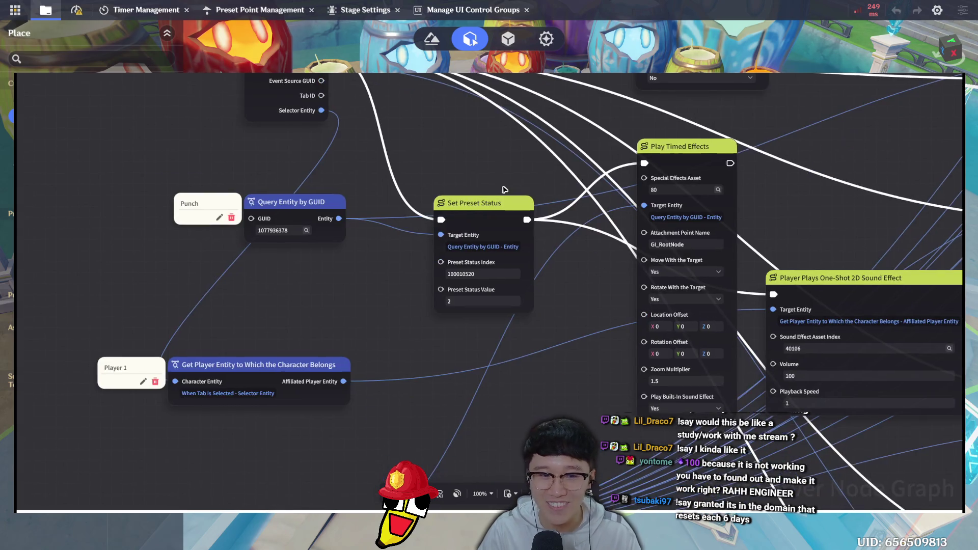
{"action": "scroll", "coordinate": [411, 283], "scroll_direction": "down", "scroll_amount": 7}
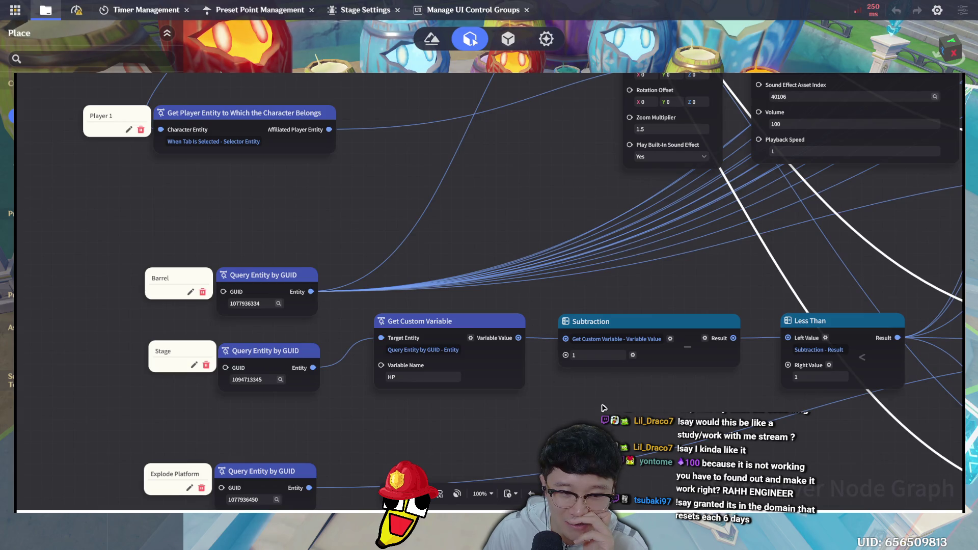
{"action": "scroll", "coordinate": [588, 407], "scroll_direction": "down", "scroll_amount": 1}
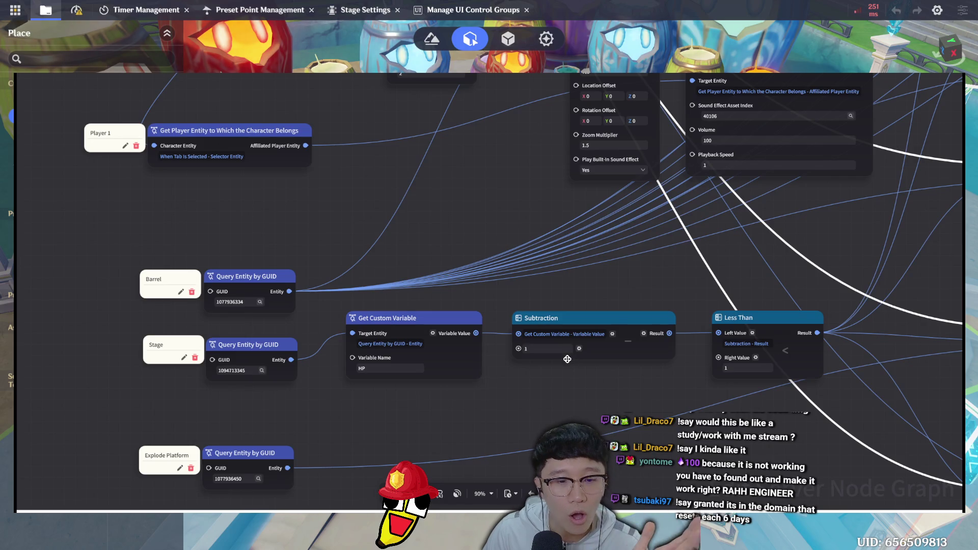
{"action": "left_click_drag", "start_coordinate": [566, 373], "coordinate": [456, 316]}
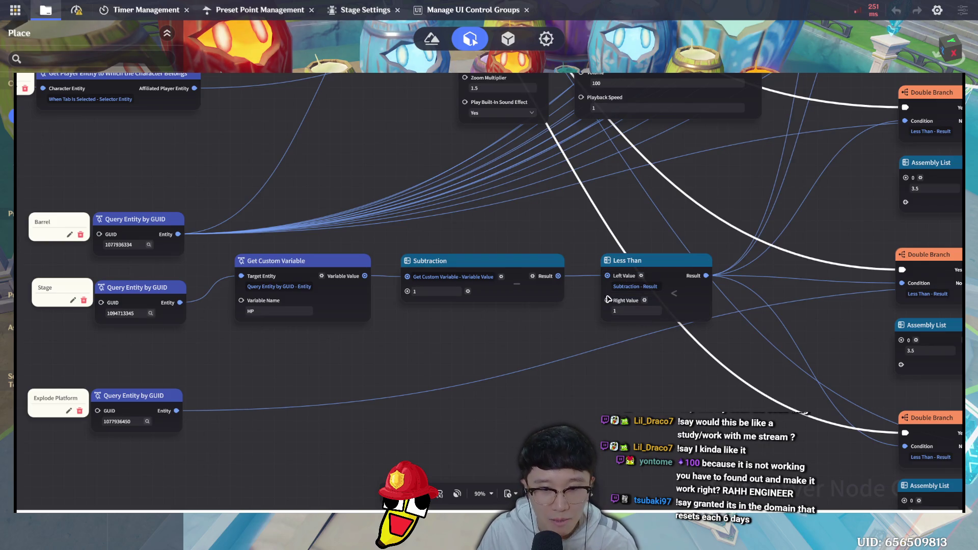
Near the Barrel and Stage nodes, paste a Set Local Variable node, delete it, and paste Set Custom Variable instead
{"action": "left_click", "coordinate": [556, 291]}
{"action": "left_click", "coordinate": [556, 290]}
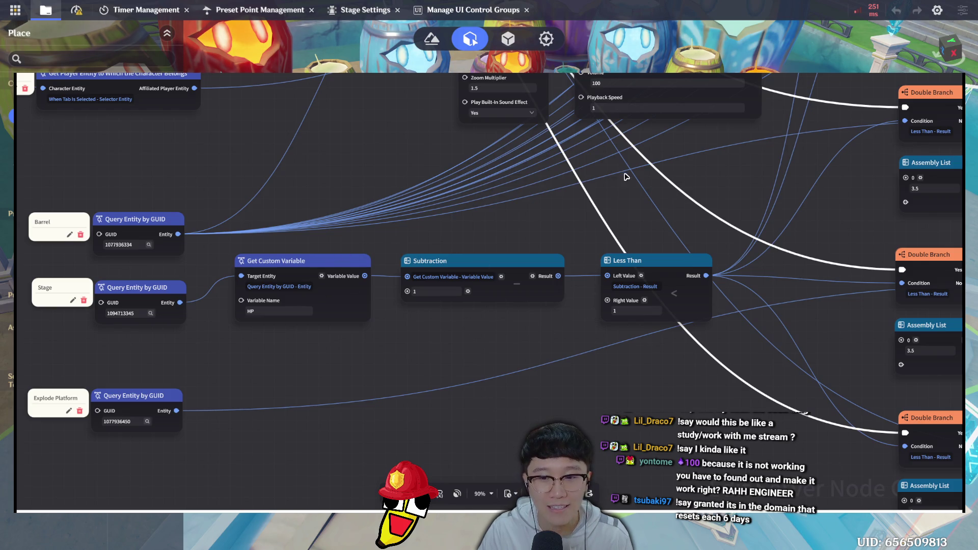
{"action": "left_click_drag", "start_coordinate": [941, 297], "coordinate": [868, 309]}
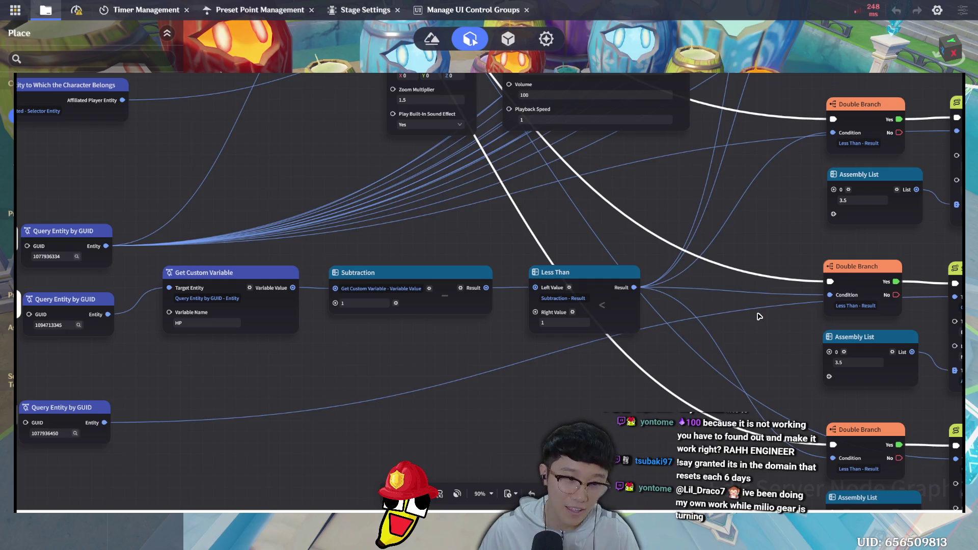
{"action": "left_click_drag", "start_coordinate": [581, 270], "coordinate": [551, 371]}
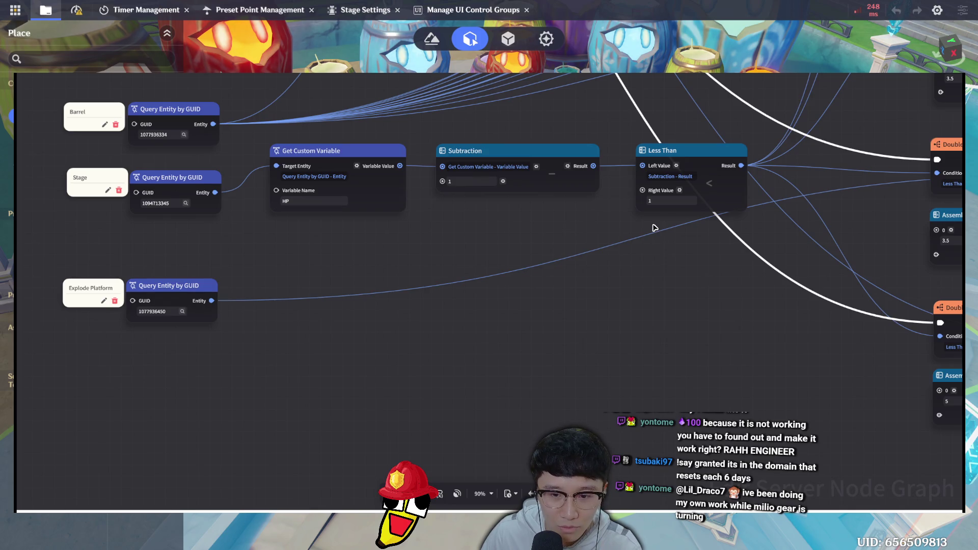
{"action": "key", "text": "ctrl+v"}
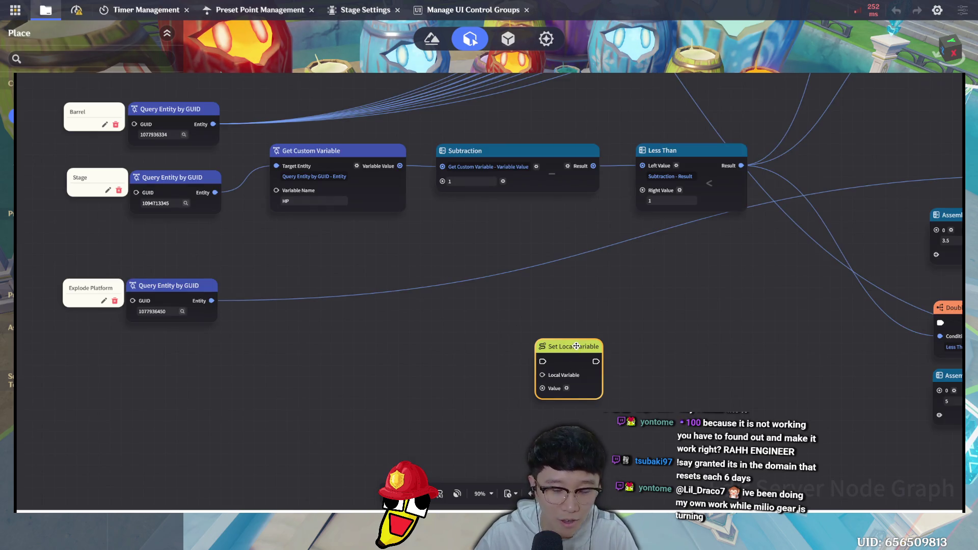
{"action": "key", "text": "Delete"}
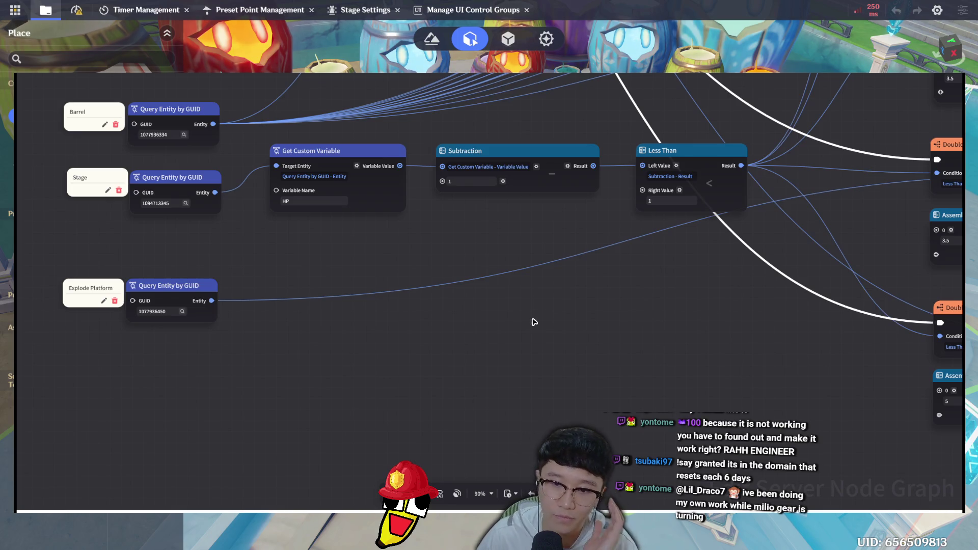
{"action": "key", "text": "ctrl+v"}
Wire the Stage entity into Set Custom Variable's Target Entity and set Variable Name to HP
{"action": "mouse_move", "coordinate": [587, 333]}
{"action": "left_mouse_down"}
{"action": "mouse_move", "coordinate": [585, 271]}
{"action": "mouse_move", "coordinate": [596, 282]}
{"action": "mouse_move", "coordinate": [646, 275]}
{"action": "left_mouse_up"}
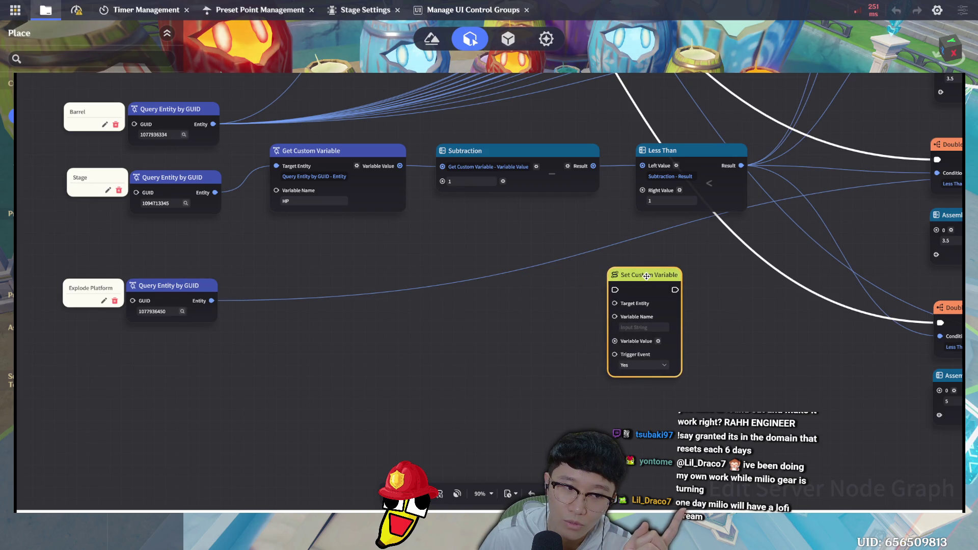
{"action": "left_click", "coordinate": [215, 193]}
{"action": "left_click", "coordinate": [615, 303]}
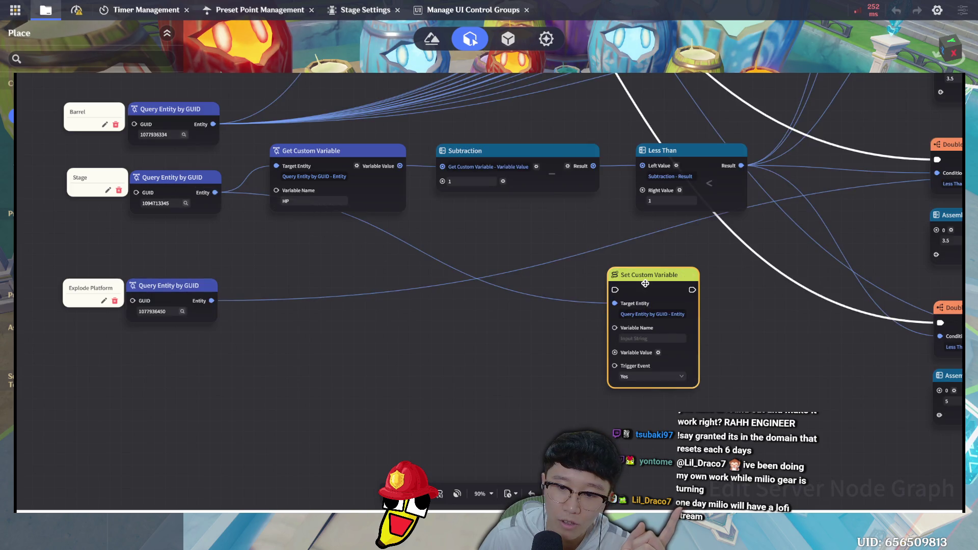
{"action": "left_click", "coordinate": [642, 338]}
{"action": "type", "text": "HP"}
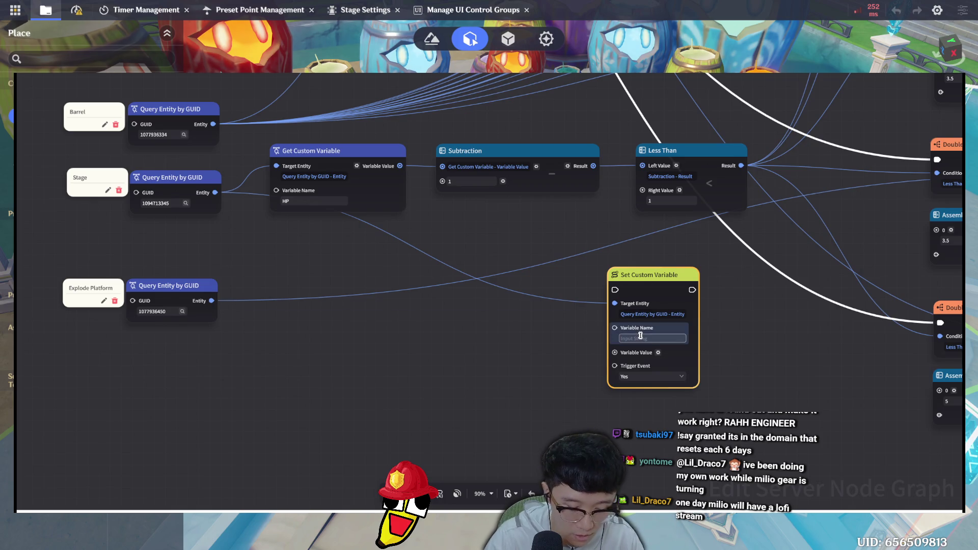
{"action": "key", "text": "Return"}
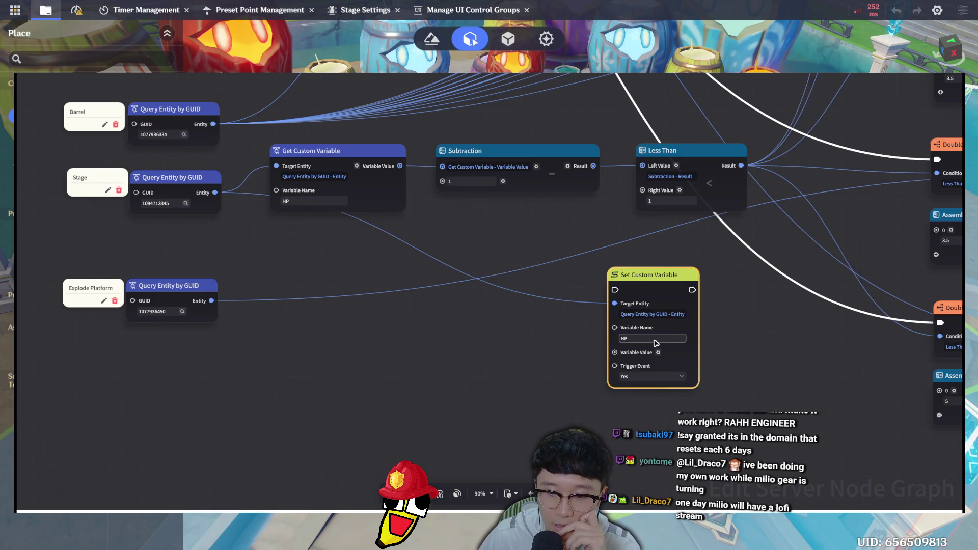
Set Trigger Event to No and feed the Subtraction Result into Variable Value
{"action": "left_click", "coordinate": [673, 384]}
{"action": "left_click", "coordinate": [662, 387]}
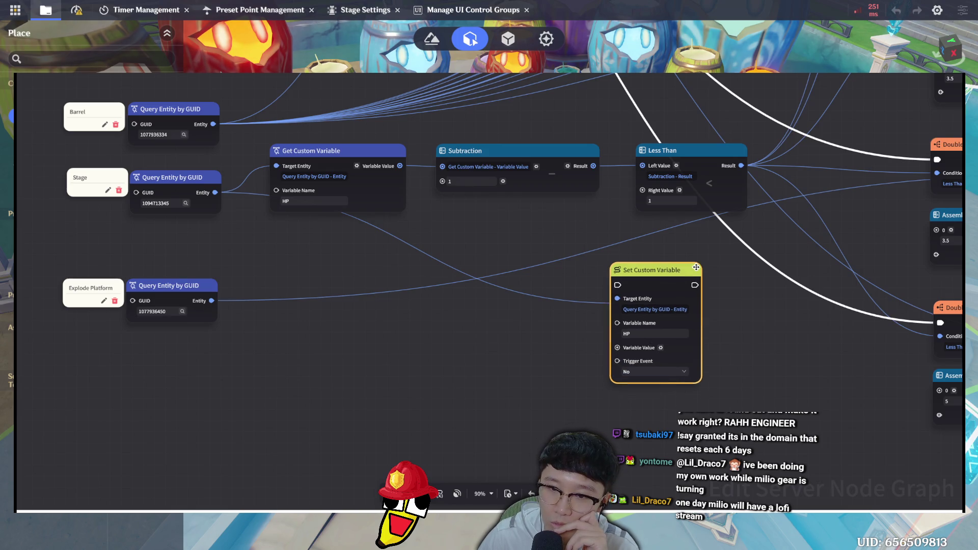
{"action": "left_click_drag", "start_coordinate": [657, 267], "coordinate": [677, 258]}
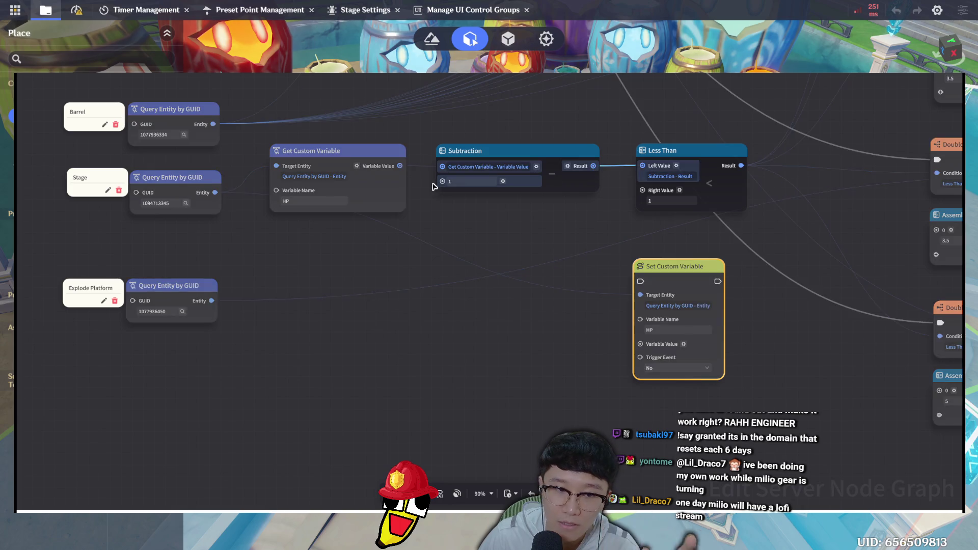
{"action": "mouse_move", "coordinate": [593, 166]}
{"action": "left_mouse_down"}
{"action": "mouse_move", "coordinate": [594, 303]}
{"action": "mouse_move", "coordinate": [640, 347]}
{"action": "left_mouse_up"}
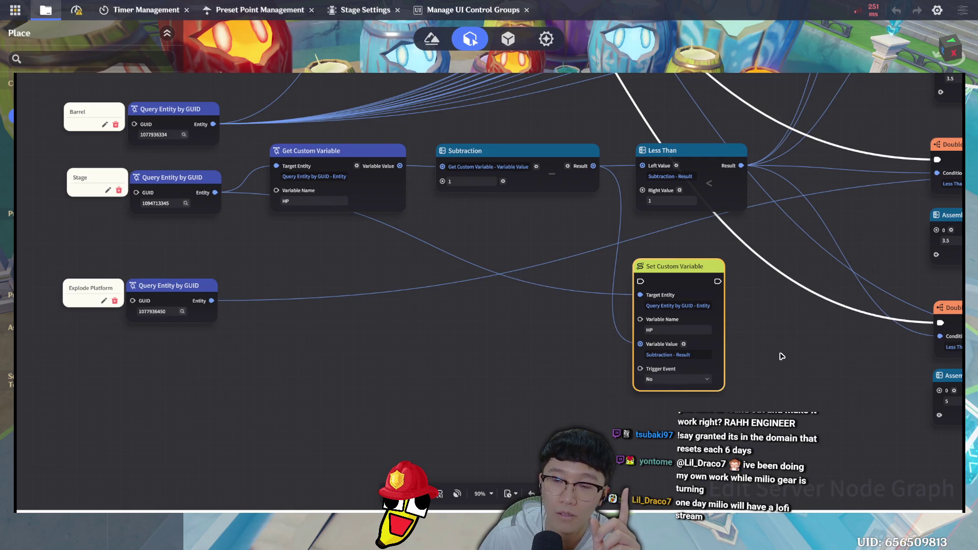
{"action": "scroll", "coordinate": [724, 328], "scroll_direction": "down", "scroll_amount": 1}
Link the When Tab Is Selected event's flow into Set Custom Variable, then close the lever graph
{"action": "scroll", "coordinate": [723, 389], "scroll_direction": "down", "scroll_amount": 4}
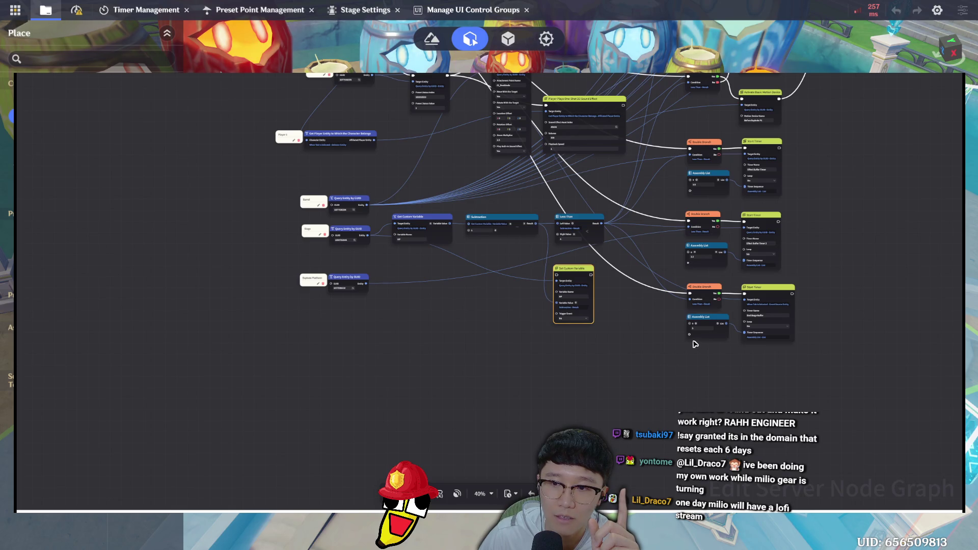
{"action": "left_click", "coordinate": [844, 204]}
{"action": "mouse_move", "coordinate": [838, 264]}
{"action": "left_mouse_down"}
{"action": "mouse_move", "coordinate": [843, 323]}
{"action": "mouse_move", "coordinate": [834, 300]}
{"action": "left_mouse_up"}
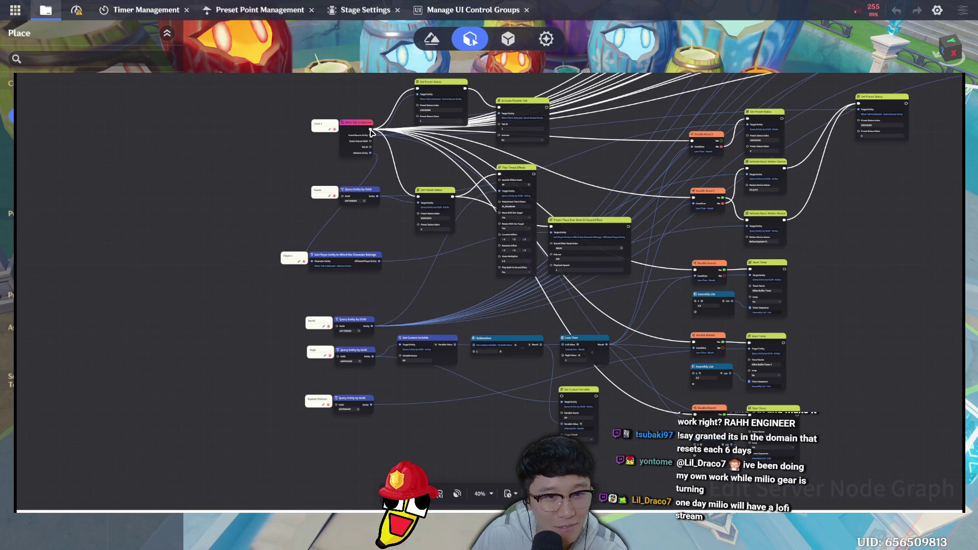
{"action": "left_click", "coordinate": [371, 133]}
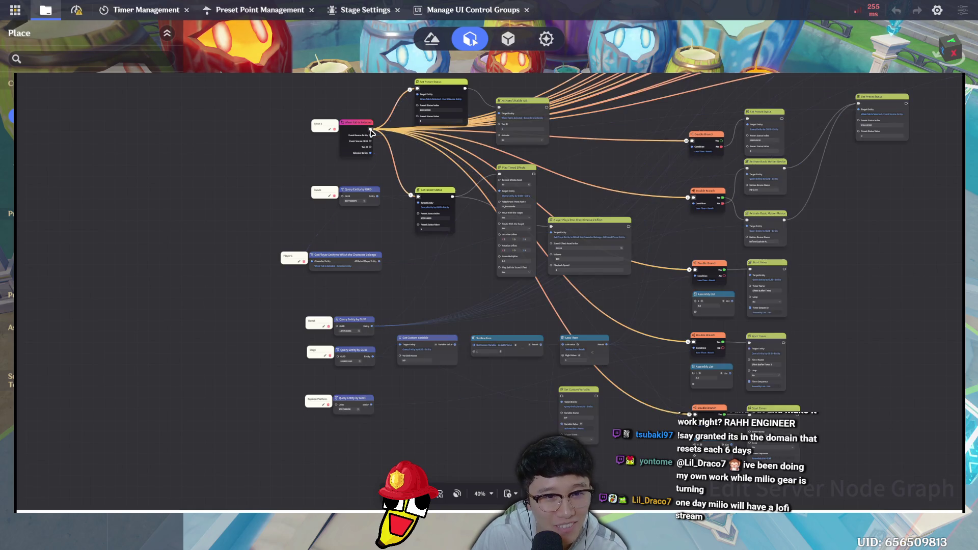
{"action": "left_click", "coordinate": [561, 397]}
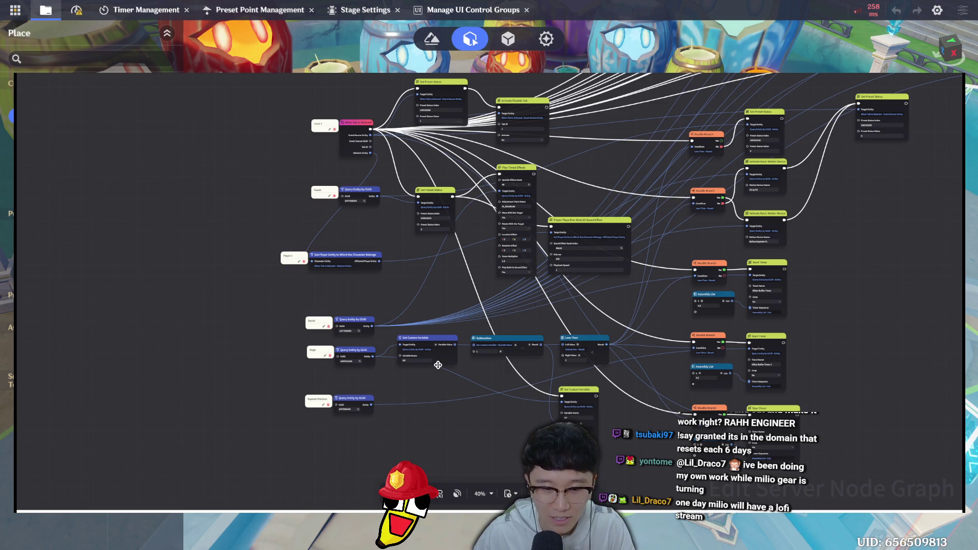
{"action": "scroll", "coordinate": [560, 356], "scroll_direction": "up", "scroll_amount": 1}
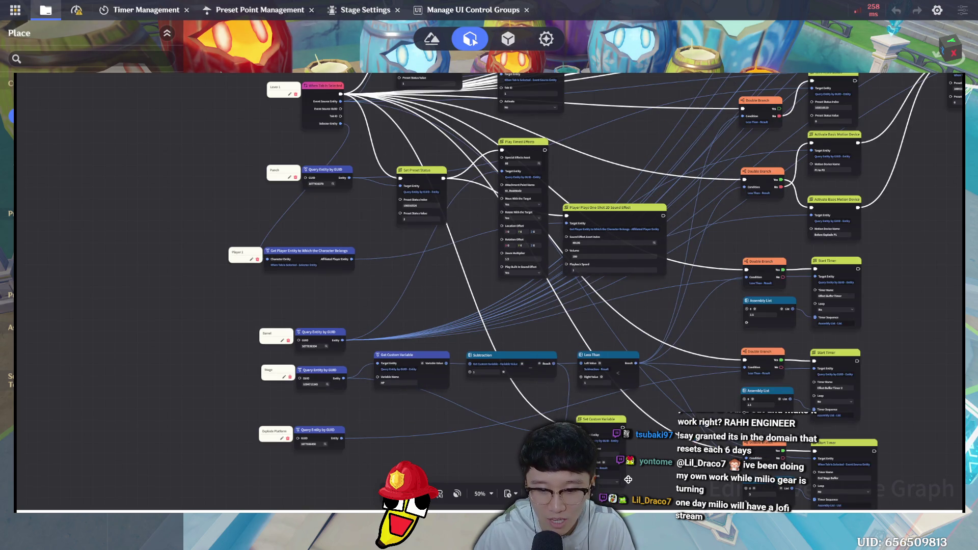
{"action": "scroll", "coordinate": [628, 480], "scroll_direction": "up", "scroll_amount": 2}
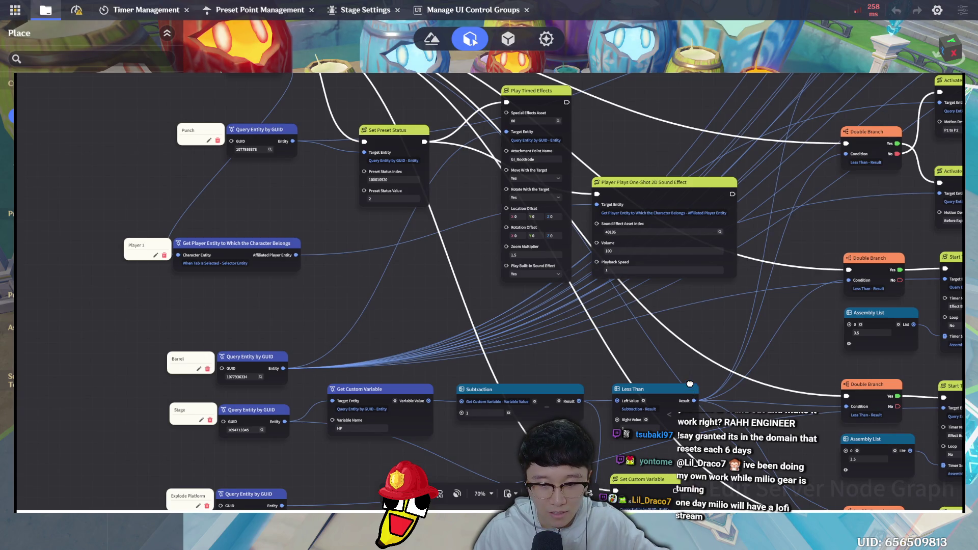
{"action": "scroll", "coordinate": [691, 386], "scroll_direction": "down", "scroll_amount": 2}
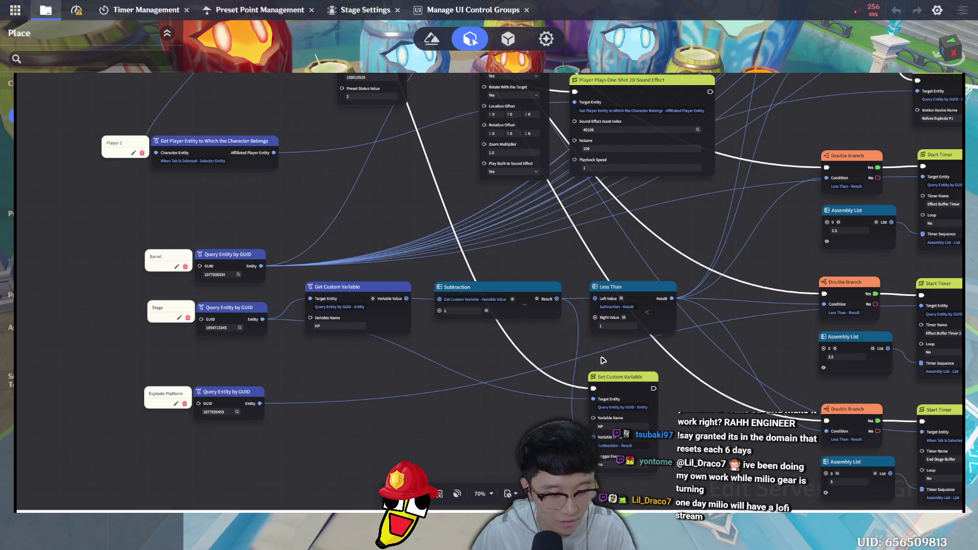
{"action": "key", "text": "Escape"}
Save the stage and start a new Barrel Impact [1 vs 1] test play
{"action": "key", "text": "ctrl+s"}
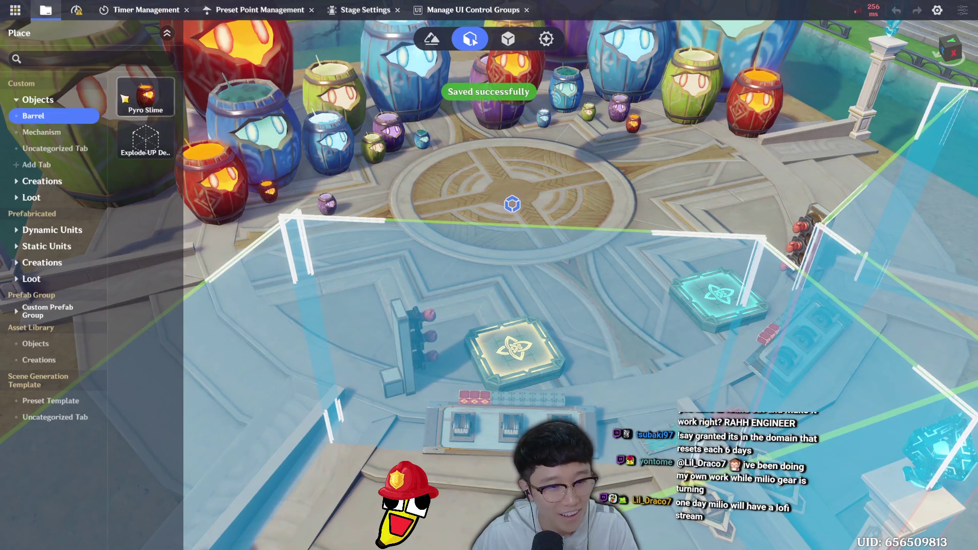
{"action": "left_click", "coordinate": [15, 11]}
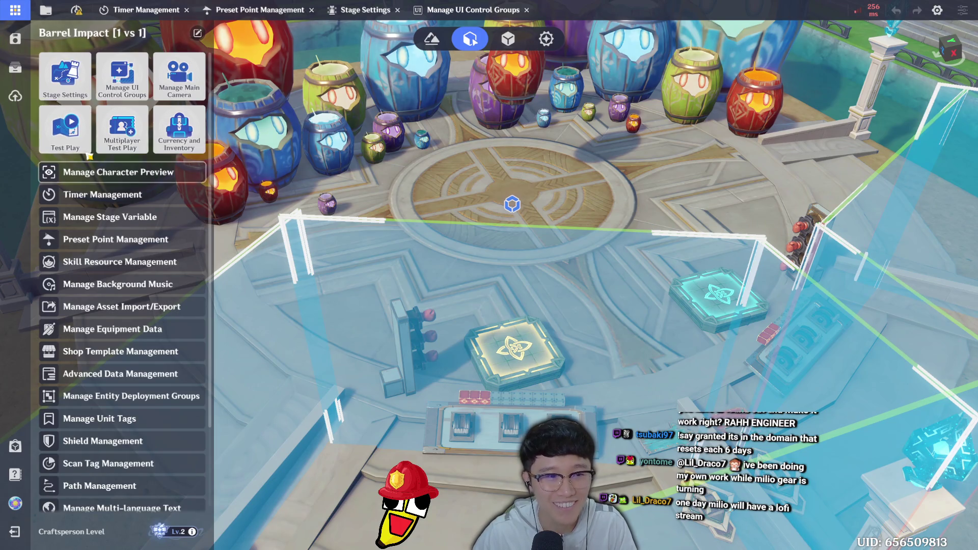
{"action": "left_click", "coordinate": [73, 146]}
{"action": "left_click", "coordinate": [538, 321]}
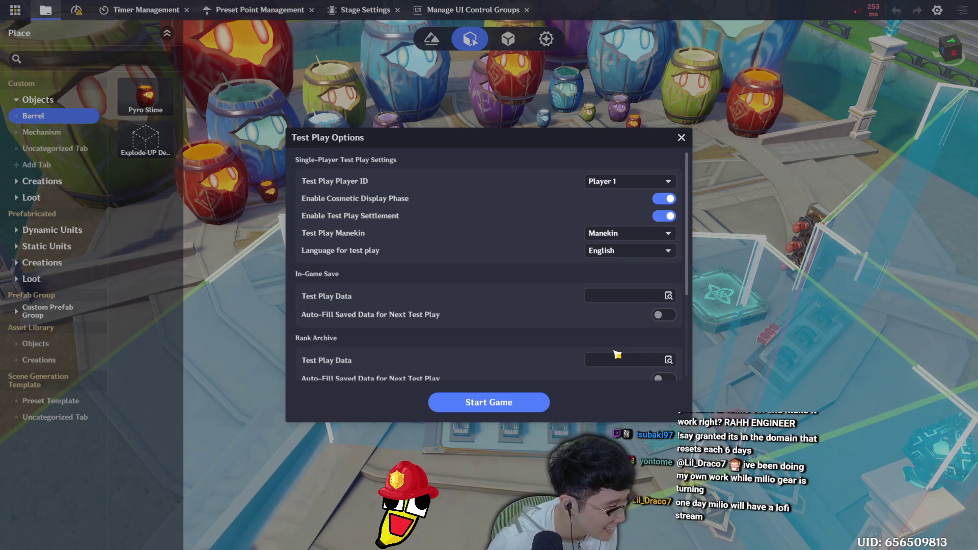
{"action": "left_click", "coordinate": [509, 402]}
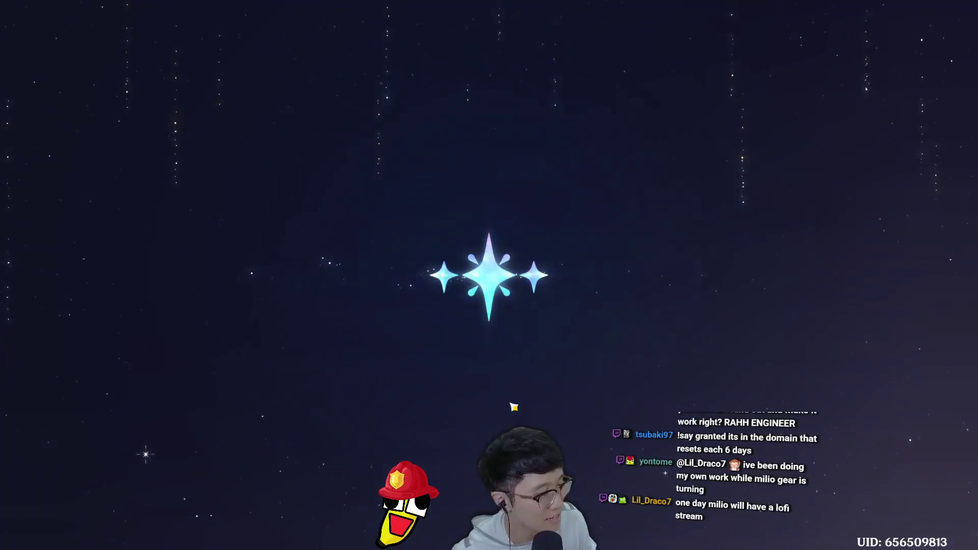
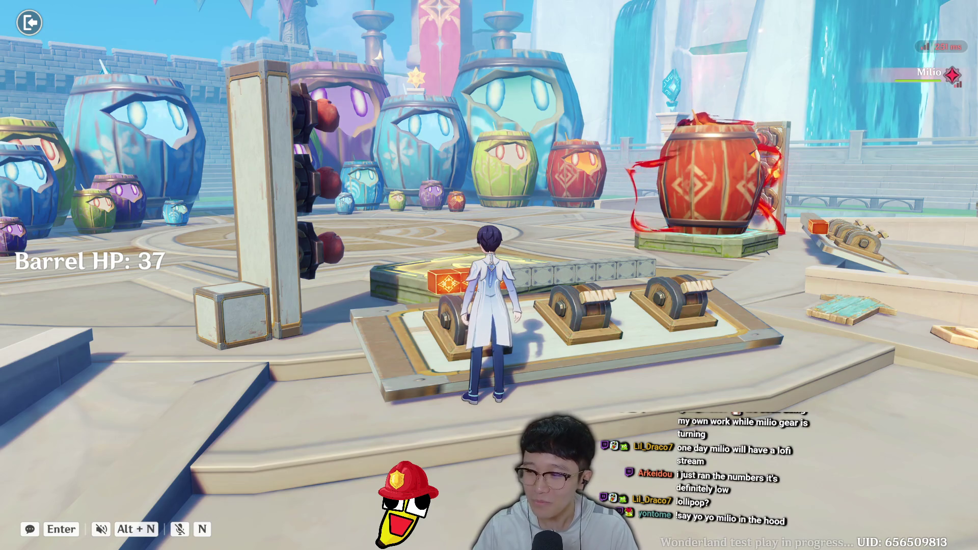
Retry the barrel challenge once, then abandon the run and exit the results screen
{"action": "key", "text": "Escape"}
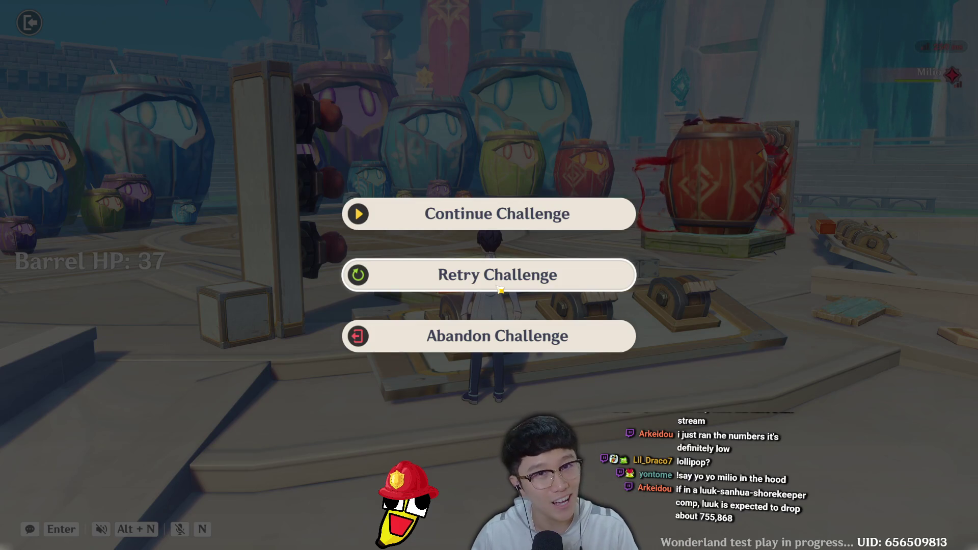
{"action": "left_click", "coordinate": [501, 290]}
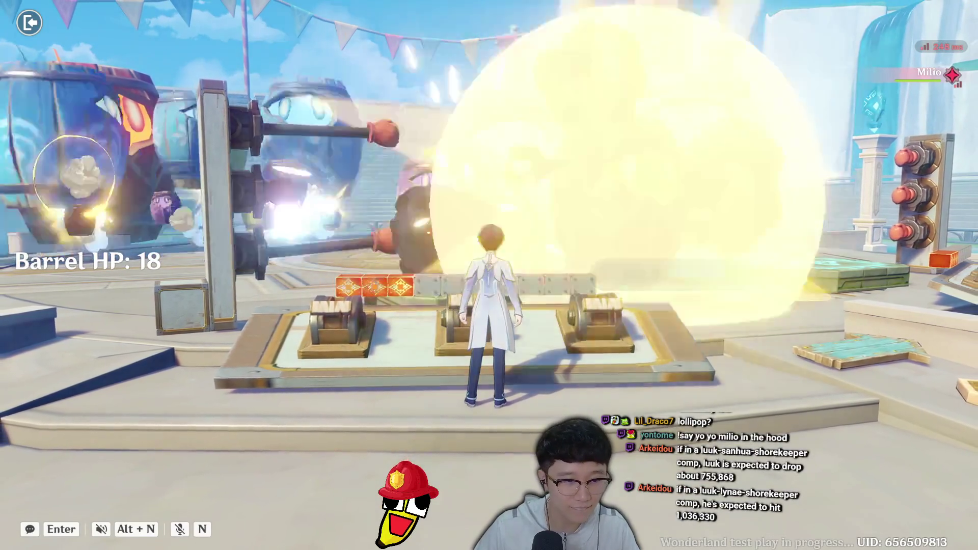
{"action": "key", "text": "Escape"}
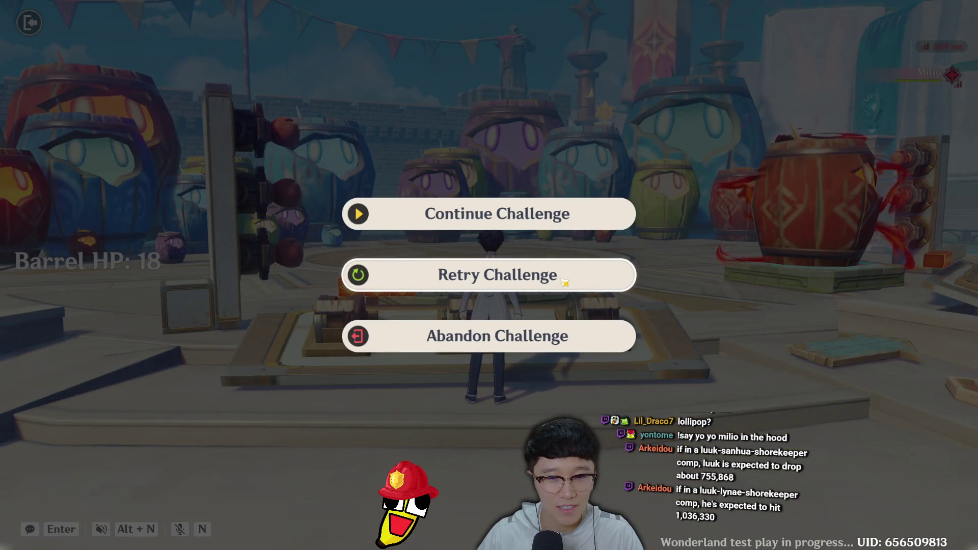
{"action": "left_click", "coordinate": [550, 336]}
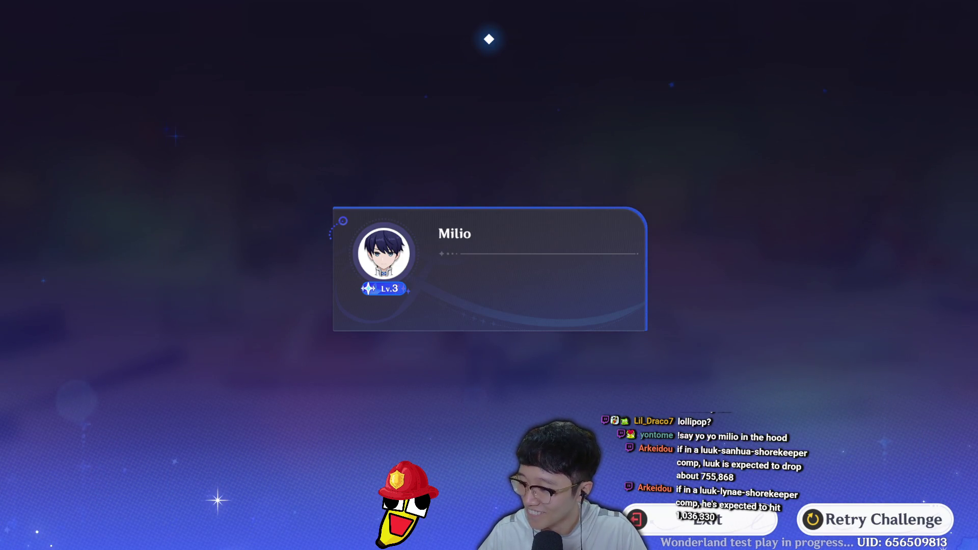
{"action": "left_click", "coordinate": [733, 520]}
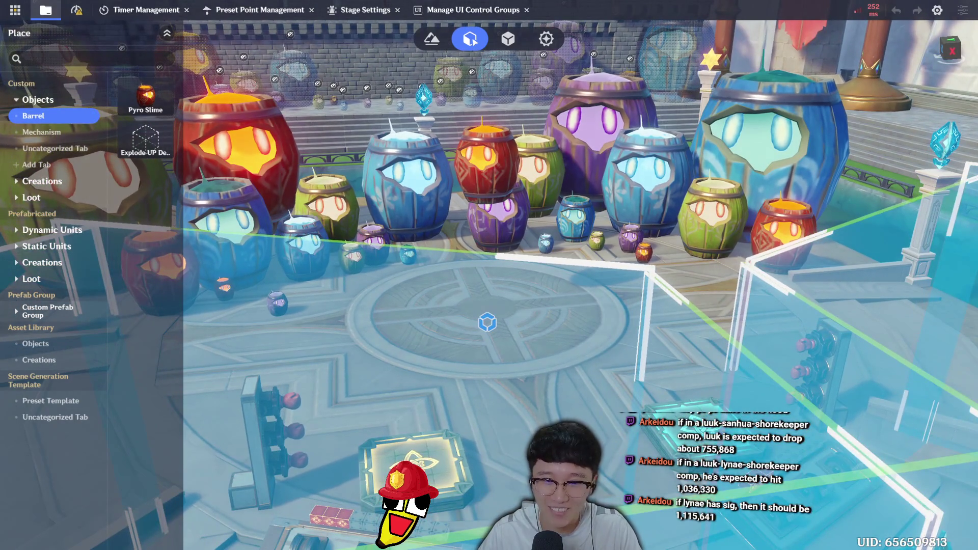
Inspect the Lever 1, Lever - P1 - Hit 2 and Hit 3 graphs, then reopen Lever 1
{"action": "key", "text": "Tab"}
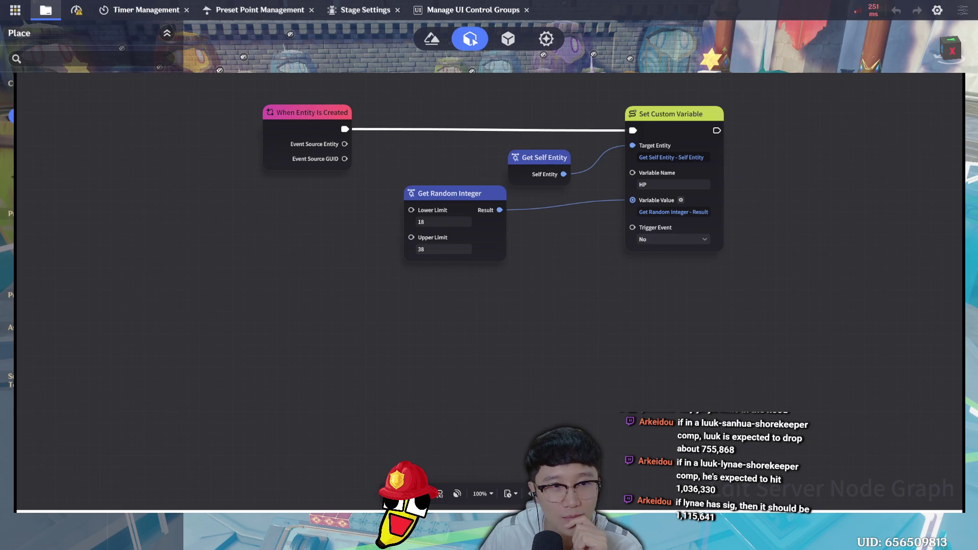
{"action": "key", "text": "Escape"}
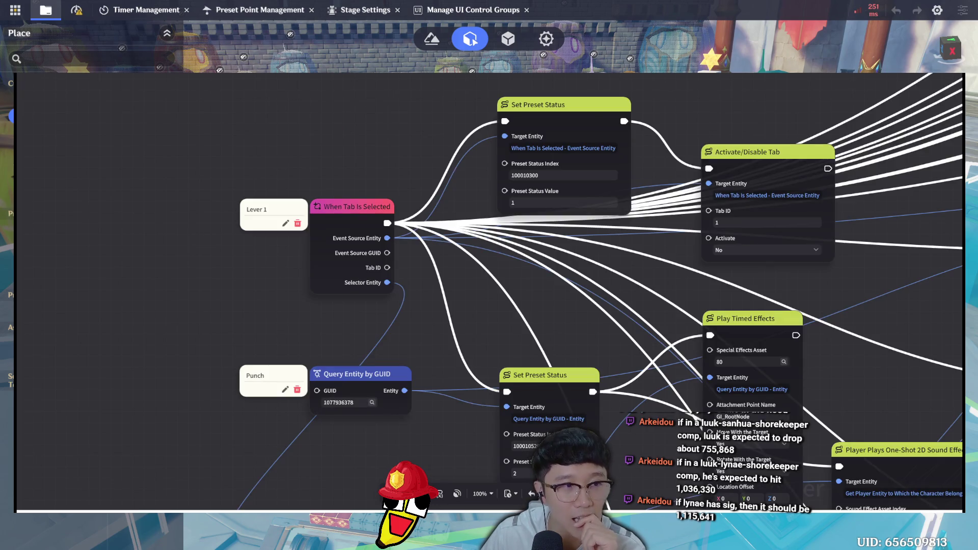
{"action": "key", "text": "Escape"}
{"action": "left_click", "coordinate": [210, 118]}
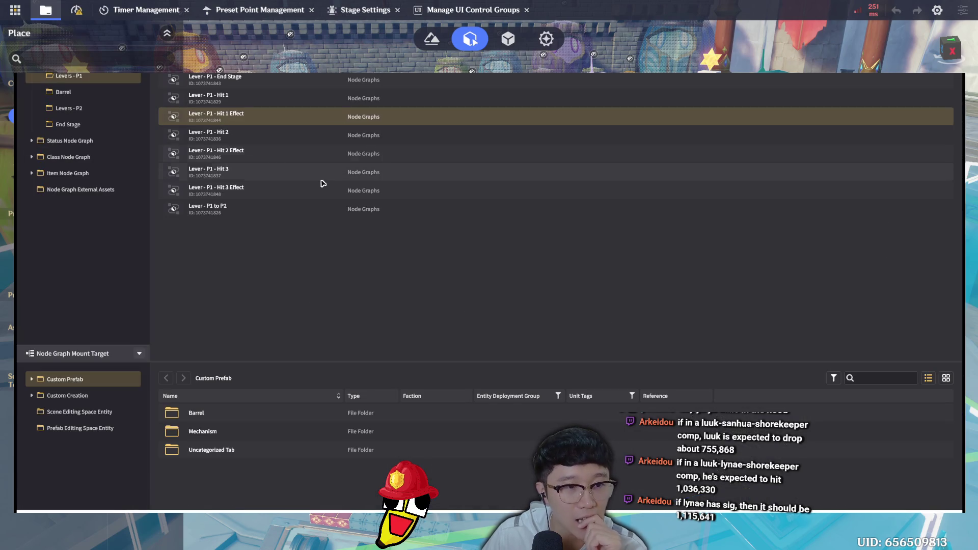
{"action": "double_click", "coordinate": [273, 139]}
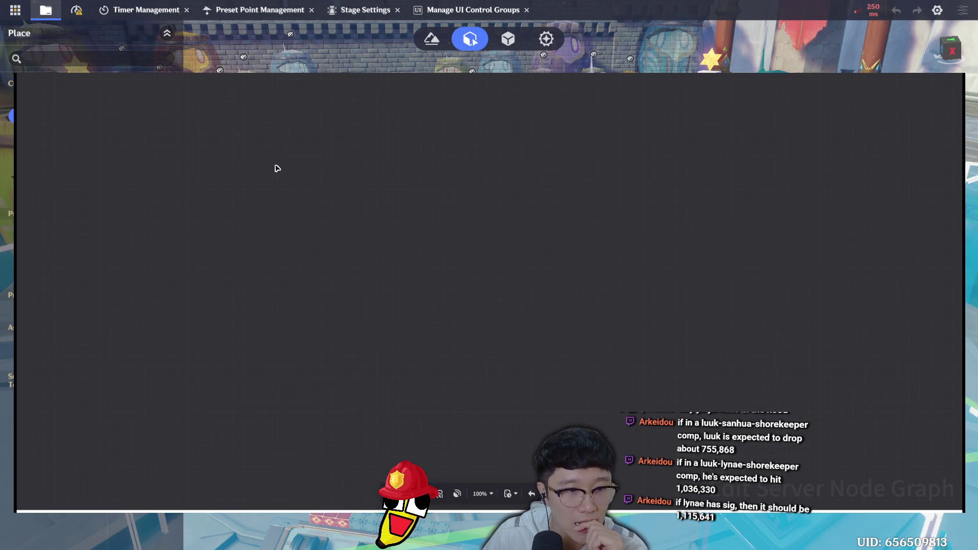
{"action": "key", "text": "Escape"}
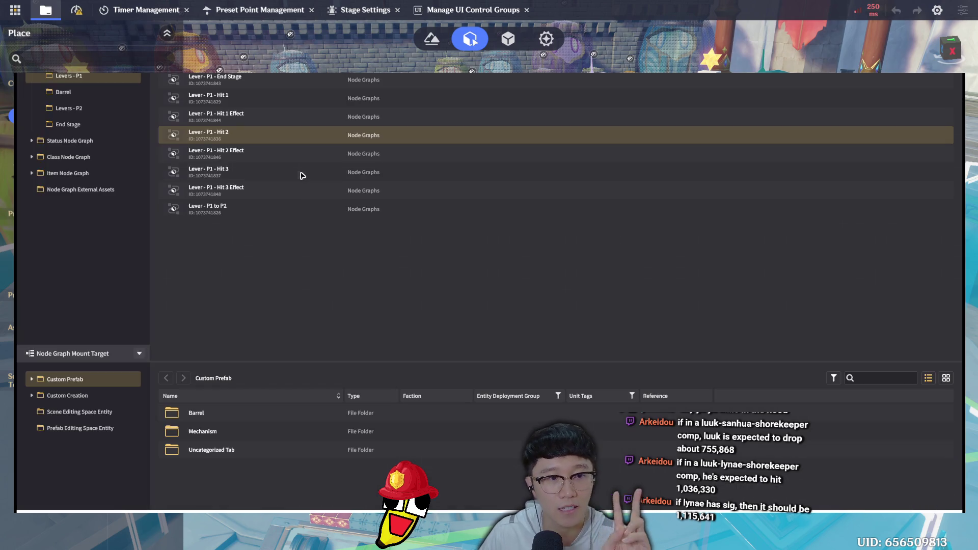
{"action": "double_click", "coordinate": [265, 175]}
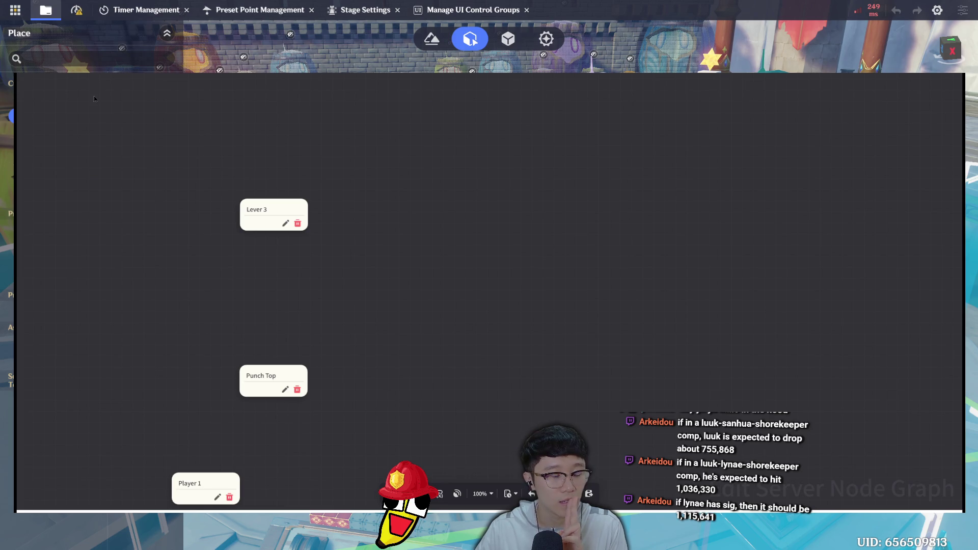
{"action": "key", "text": "Escape"}
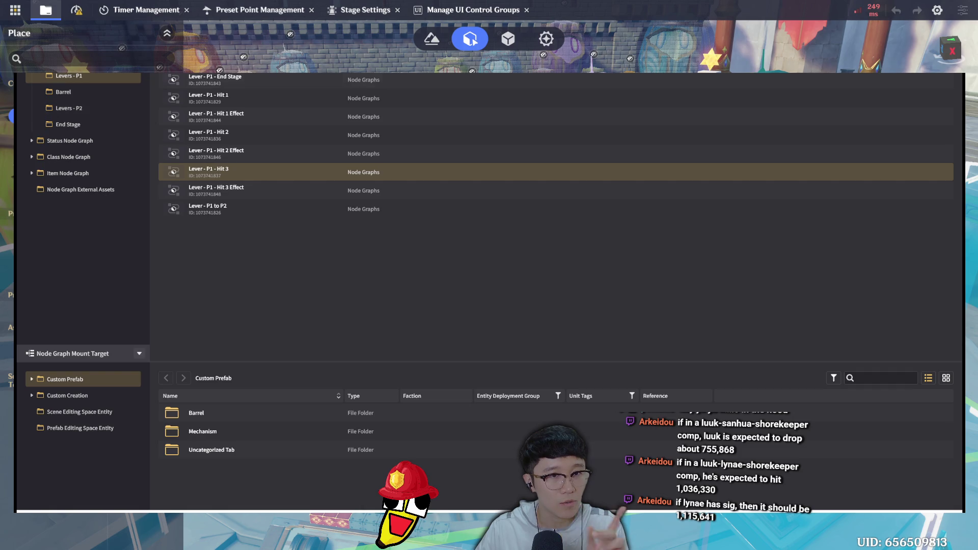
{"action": "double_click", "coordinate": [367, 99]}
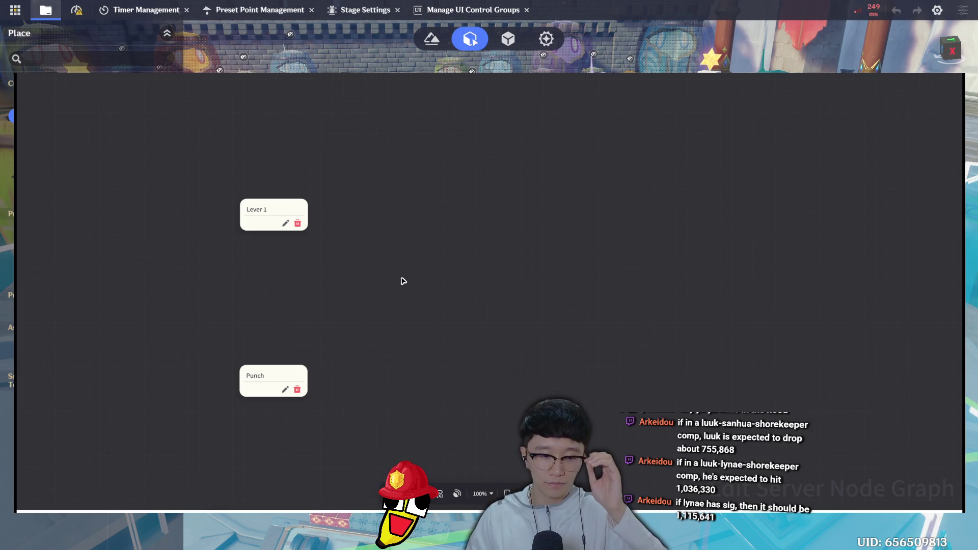
{"action": "scroll", "coordinate": [494, 270], "scroll_direction": "down", "scroll_amount": 10}
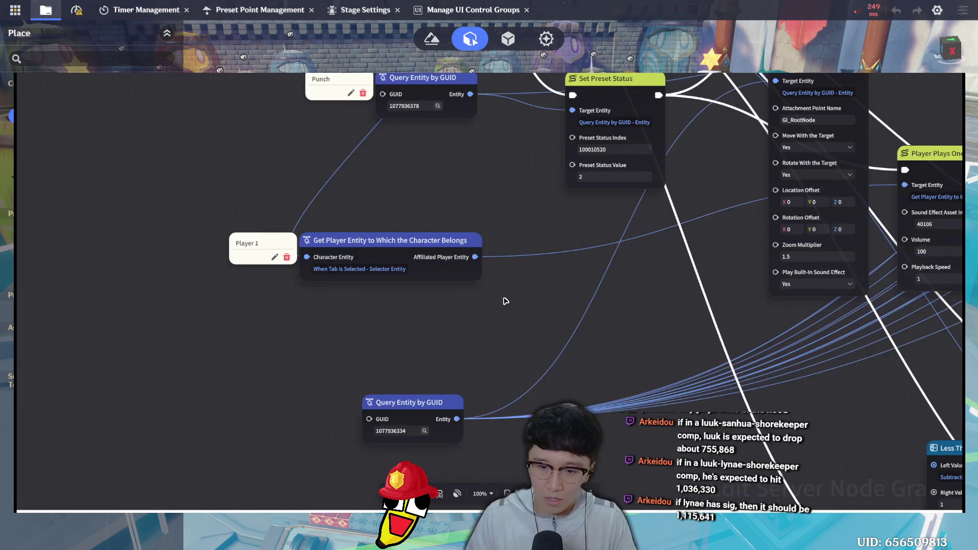
Shift the Set Custom Variable node slightly higher and to the right among the HP nodes
{"action": "scroll", "coordinate": [483, 142], "scroll_direction": "down", "scroll_amount": 5}
{"action": "scroll", "coordinate": [484, 138], "scroll_direction": "down", "scroll_amount": 2}
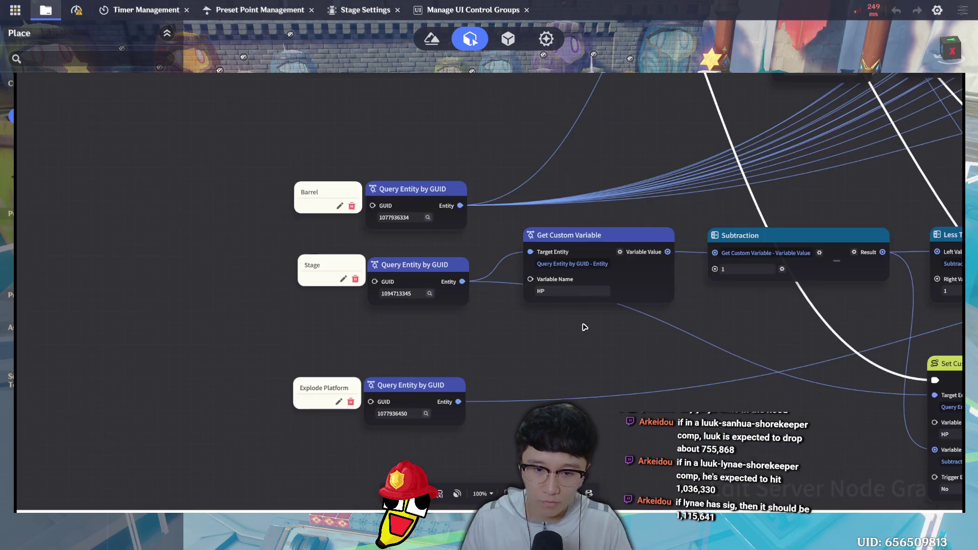
{"action": "left_click_drag", "start_coordinate": [615, 367], "coordinate": [582, 365]}
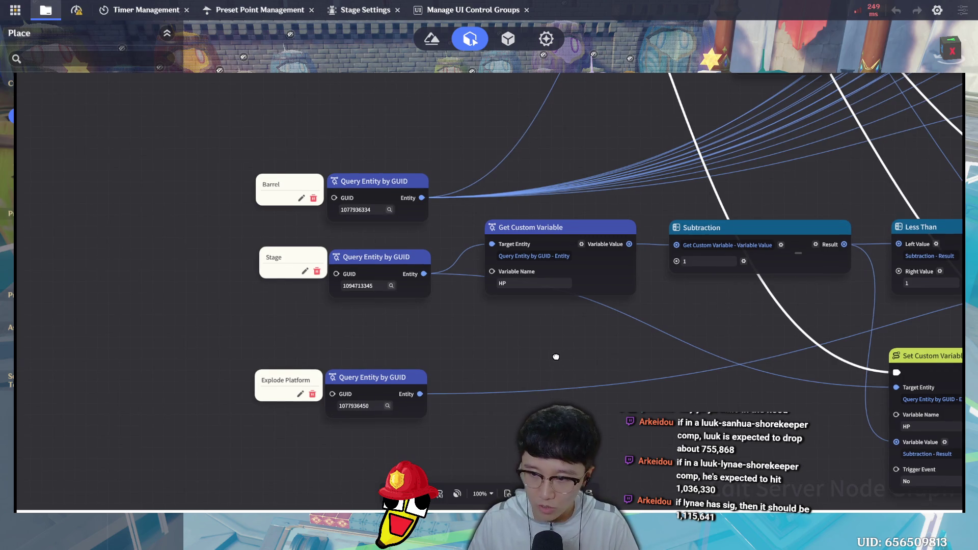
{"action": "scroll", "coordinate": [555, 356], "scroll_direction": "right", "scroll_amount": 3}
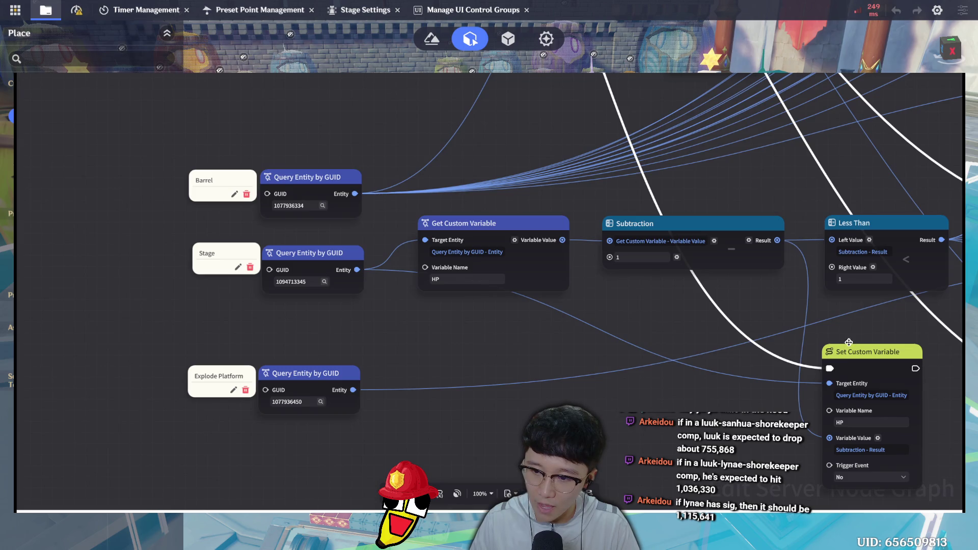
{"action": "left_click_drag", "start_coordinate": [849, 345], "coordinate": [846, 317]}
{"action": "scroll", "coordinate": [563, 332], "scroll_direction": "right", "scroll_amount": 5}
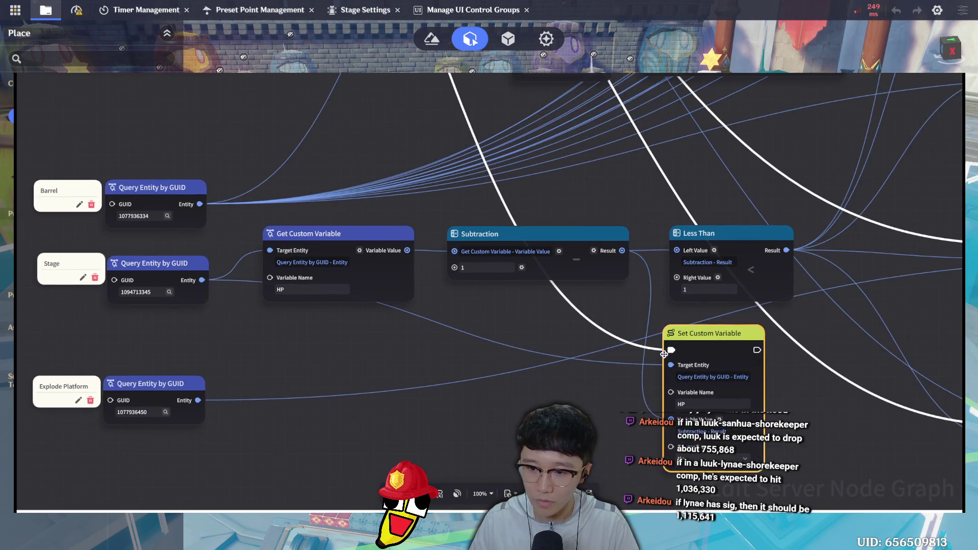
{"action": "scroll", "coordinate": [699, 356], "scroll_direction": "down", "scroll_amount": 2}
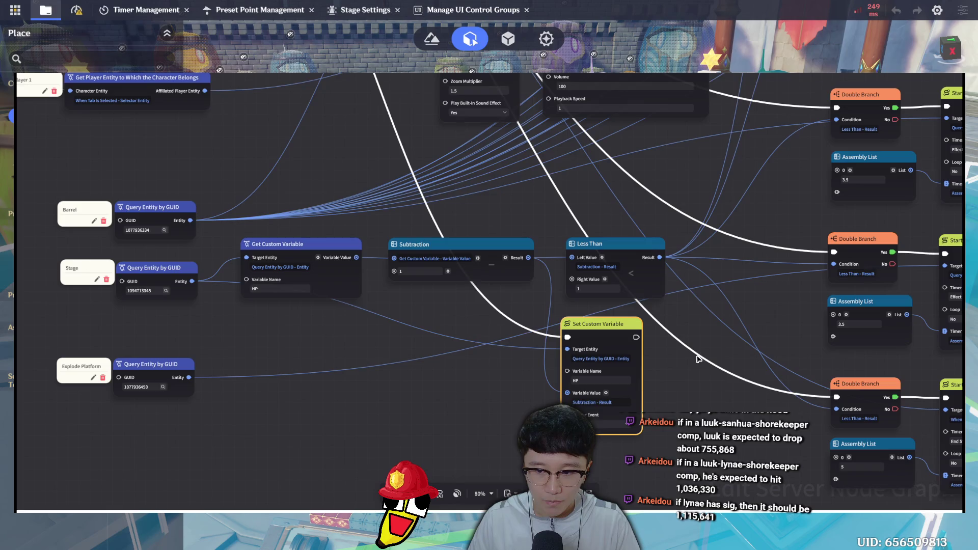
{"action": "scroll", "coordinate": [698, 359], "scroll_direction": "down", "scroll_amount": 1}
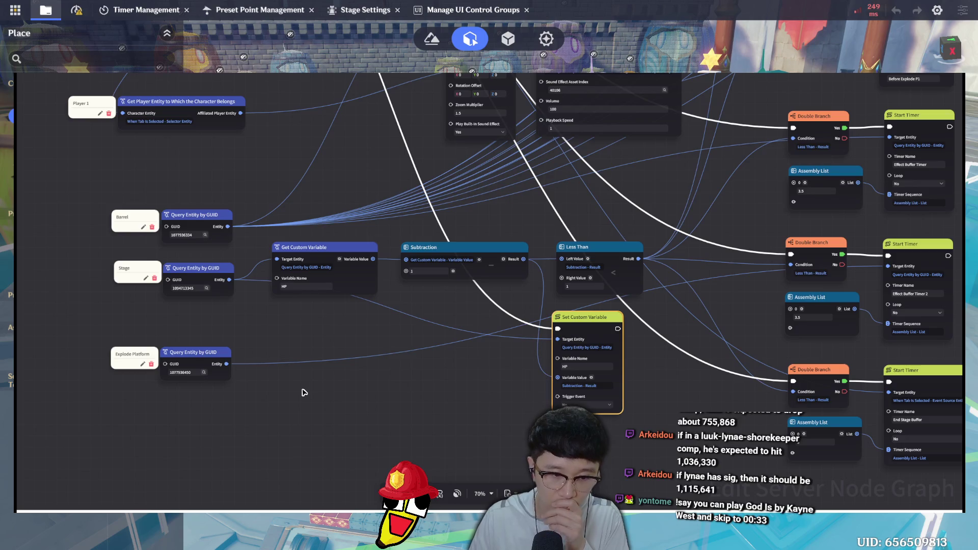
{"action": "left_click_drag", "start_coordinate": [592, 317], "coordinate": [601, 317]}
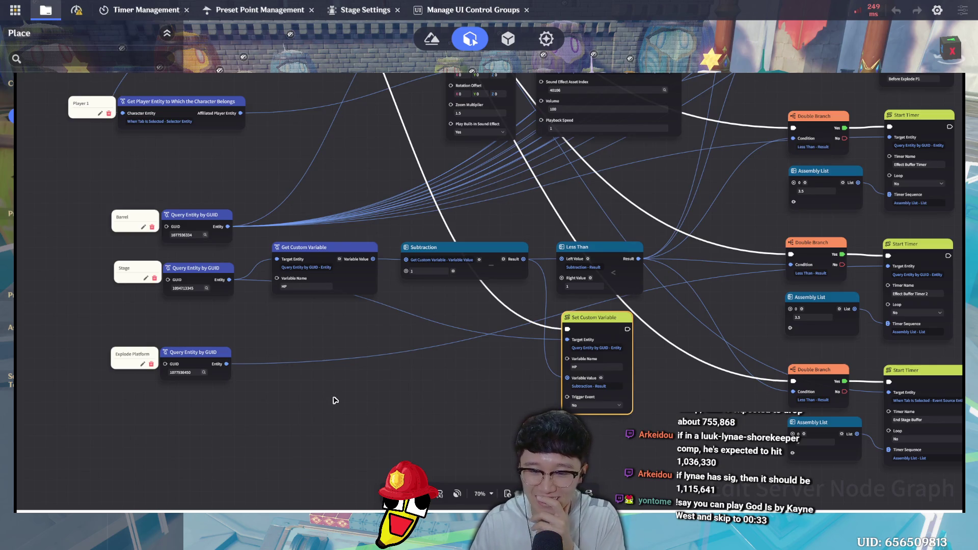
Move the Stage and Explode Platform query nodes lower, with their labels beside them
{"action": "mouse_move", "coordinate": [231, 414]}
{"action": "left_mouse_down"}
{"action": "mouse_move", "coordinate": [92, 286]}
{"action": "mouse_move", "coordinate": [89, 262]}
{"action": "left_mouse_up"}
{"action": "left_click_drag", "start_coordinate": [212, 266], "coordinate": [211, 354]}
{"action": "left_click", "coordinate": [132, 356]}
{"action": "left_click_drag", "start_coordinate": [138, 346], "coordinate": [136, 431]}
{"action": "left_click_drag", "start_coordinate": [144, 264], "coordinate": [143, 352]}
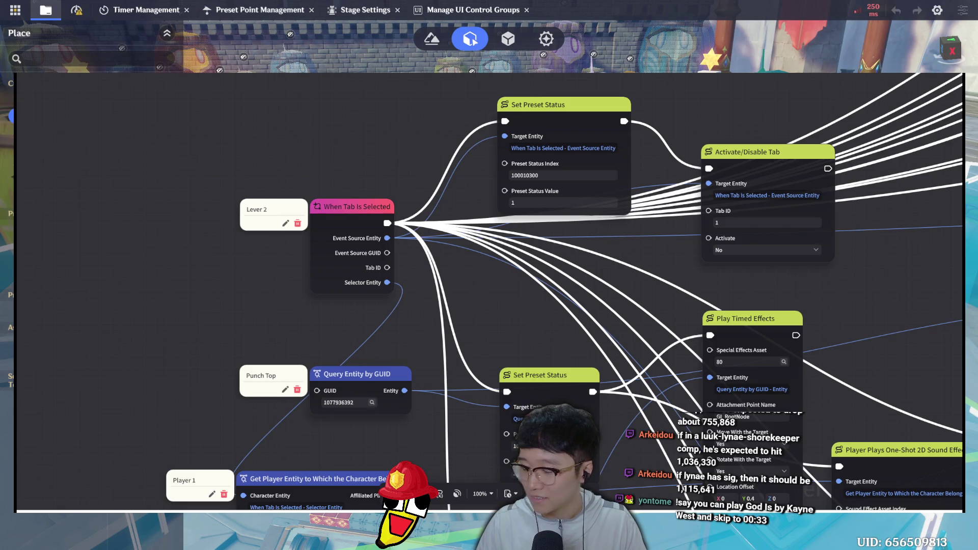
Pan the Lever 2 graph to show the HP Get Custom Variable, Subtraction and Less Than nodes
{"action": "left_click_drag", "start_coordinate": [386, 102], "coordinate": [540, 381]}
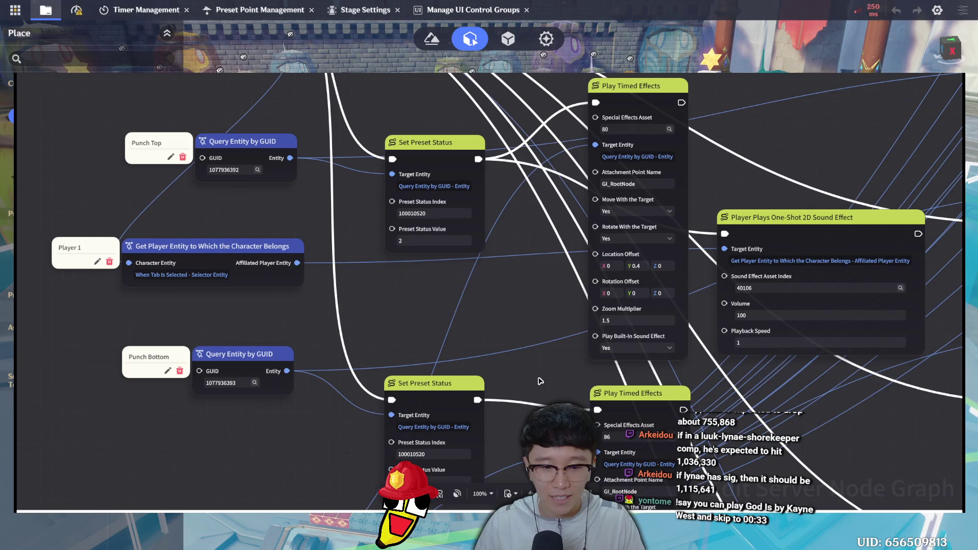
{"action": "scroll", "coordinate": [520, 322], "scroll_direction": "down", "scroll_amount": 6}
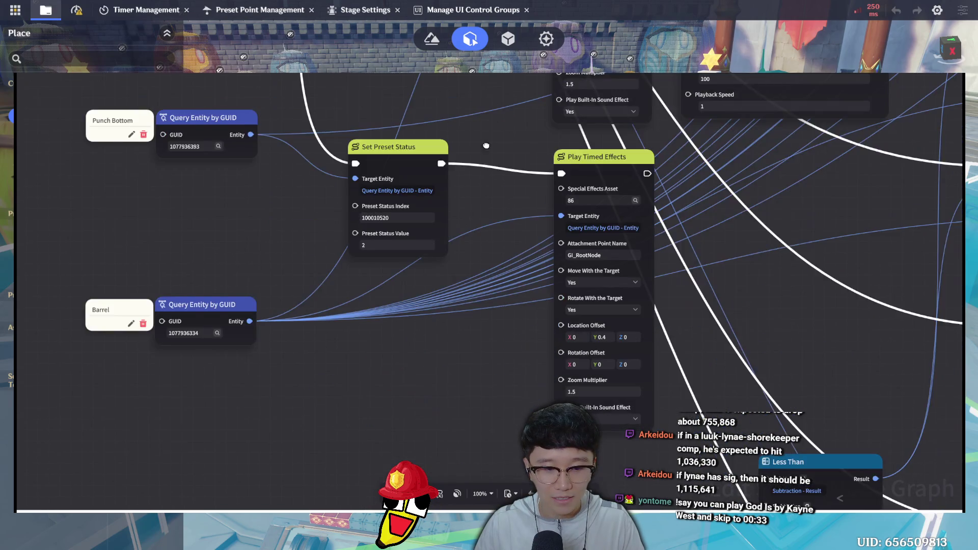
{"action": "scroll", "coordinate": [411, 318], "scroll_direction": "down", "scroll_amount": 4}
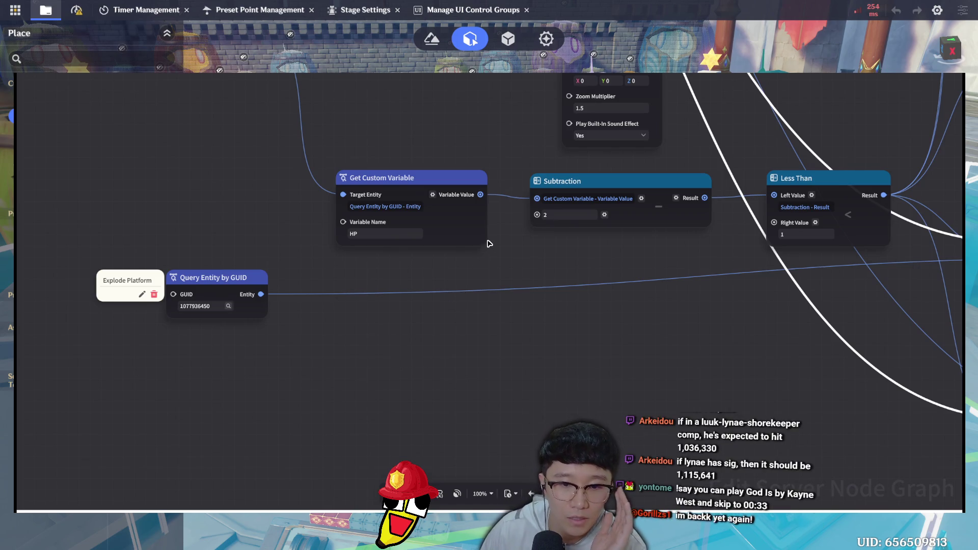
Paste a new Query Entity by GUID node below Get Custom Variable; lower the Explode Platform node and label
{"action": "key", "text": "ctrl+v"}
{"action": "mouse_move", "coordinate": [469, 368]}
{"action": "left_mouse_down"}
{"action": "mouse_move", "coordinate": [241, 176]}
{"action": "mouse_move", "coordinate": [236, 204]}
{"action": "left_mouse_up"}
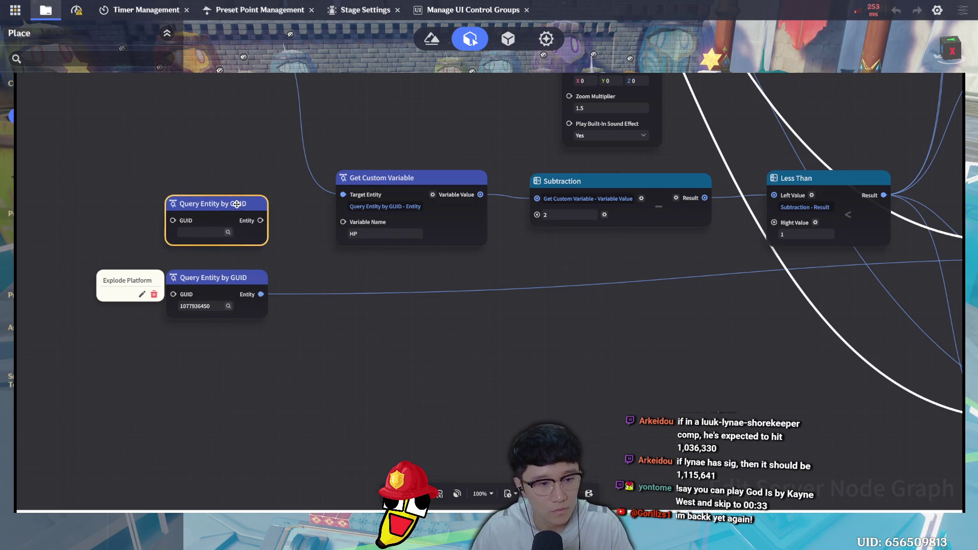
{"action": "left_click_drag", "start_coordinate": [244, 277], "coordinate": [244, 384]}
{"action": "left_click_drag", "start_coordinate": [147, 299], "coordinate": [147, 403]}
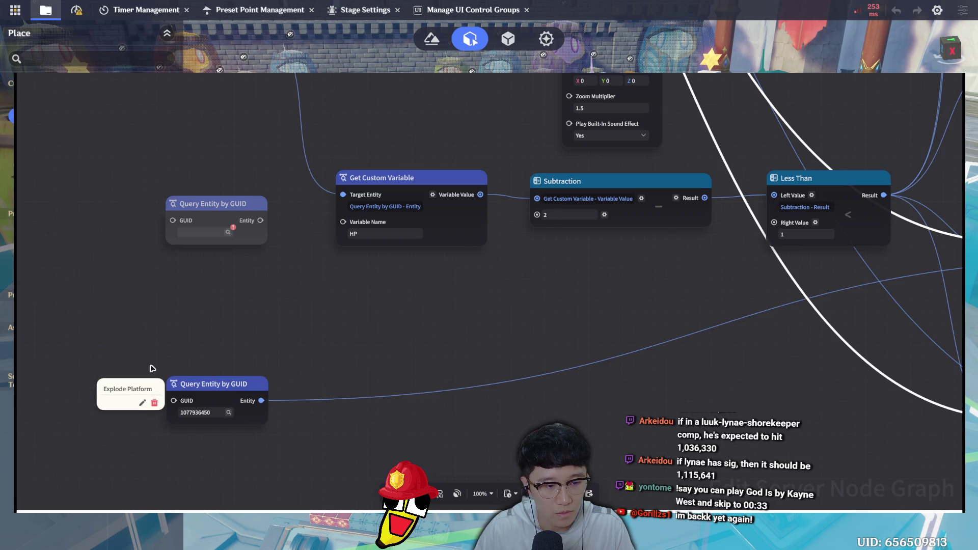
{"action": "mouse_move", "coordinate": [224, 204]}
{"action": "left_mouse_down"}
{"action": "mouse_move", "coordinate": [218, 295]}
{"action": "mouse_move", "coordinate": [220, 282]}
{"action": "mouse_move", "coordinate": [313, 237]}
{"action": "mouse_move", "coordinate": [344, 198]}
{"action": "left_mouse_up"}
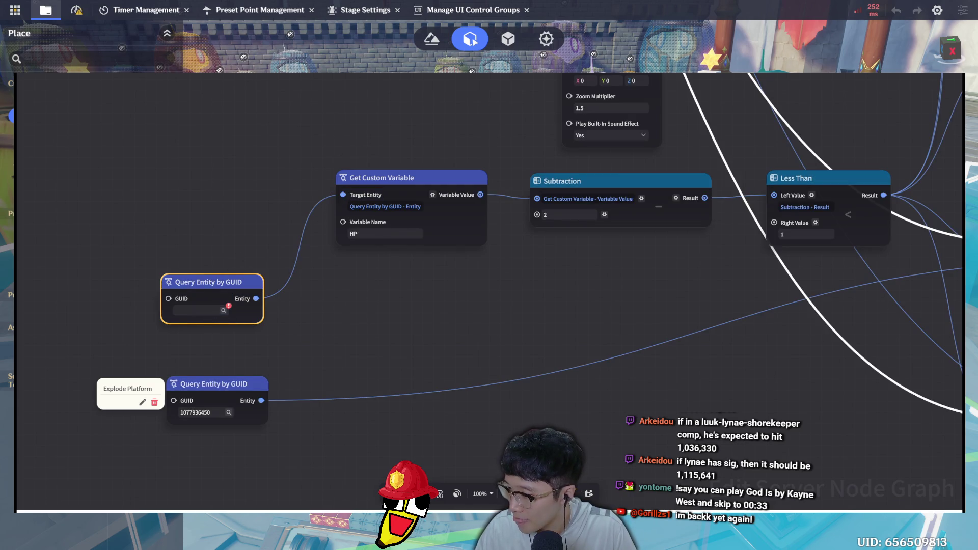
{"action": "left_click", "coordinate": [226, 308]}
{"action": "key", "text": "ctrl+v"}
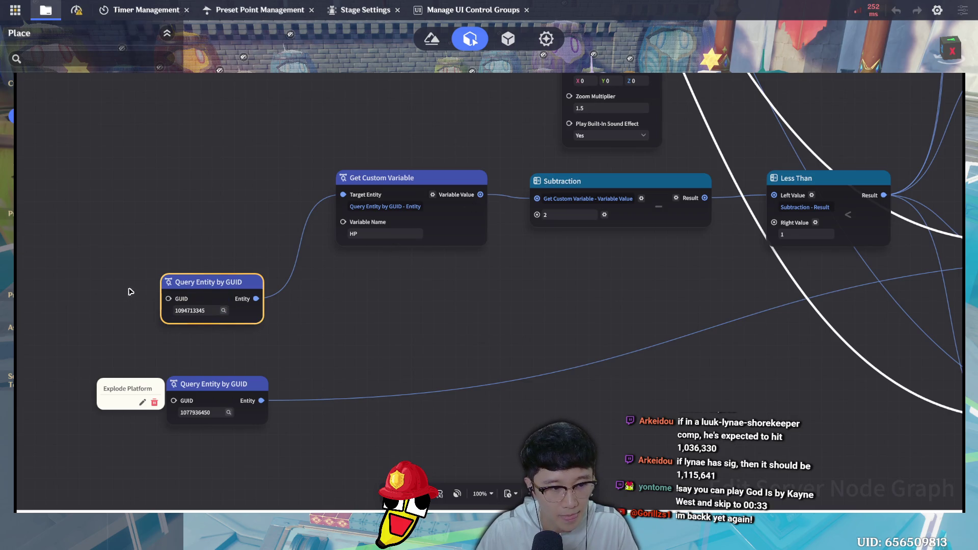
{"action": "left_click", "coordinate": [101, 290]}
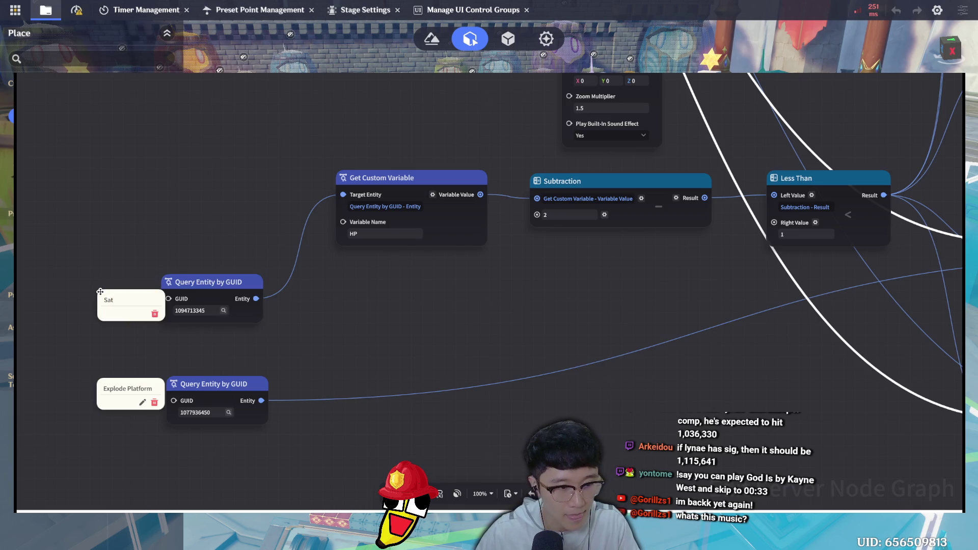
{"action": "type", "text": "ge"}
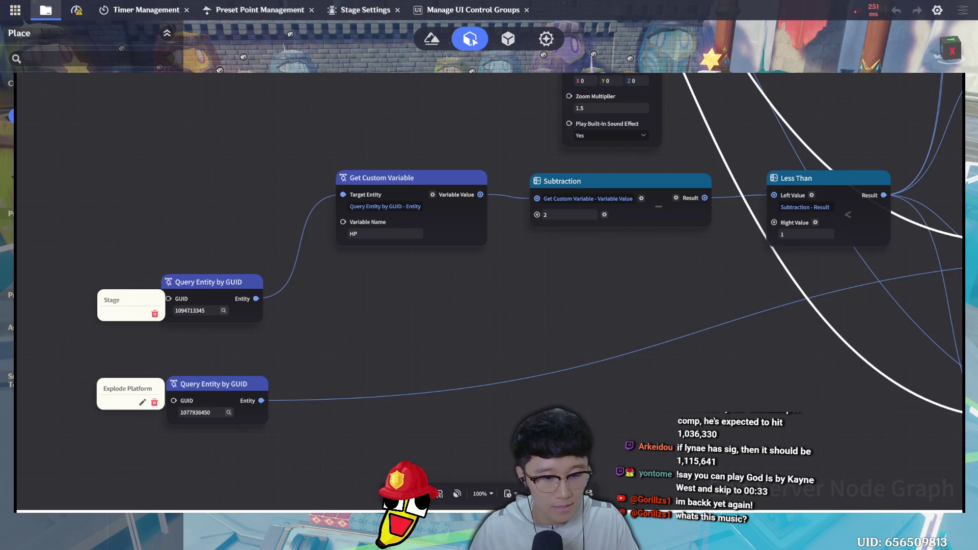
{"action": "key", "text": "Return"}
{"action": "left_click_drag", "start_coordinate": [133, 291], "coordinate": [128, 274]}
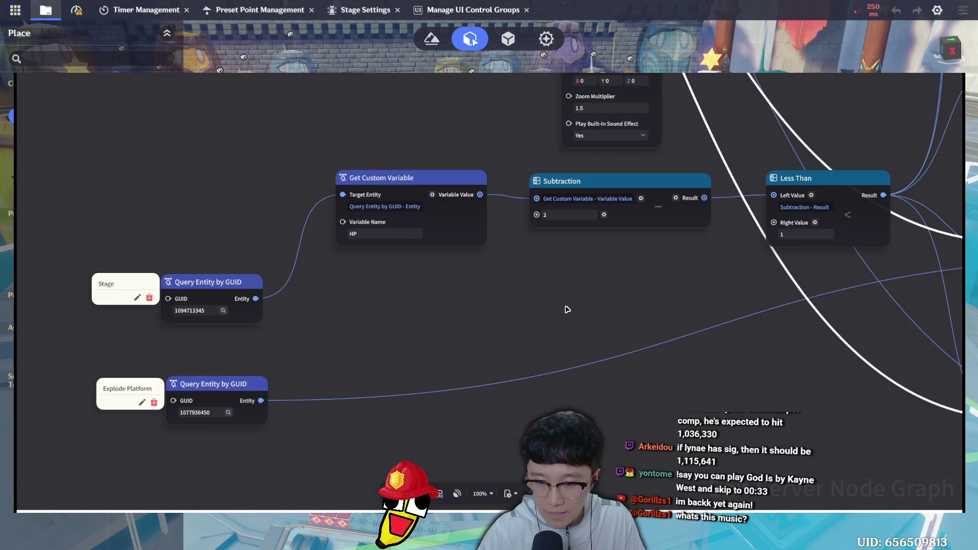
{"action": "key", "text": "ctrl+v"}
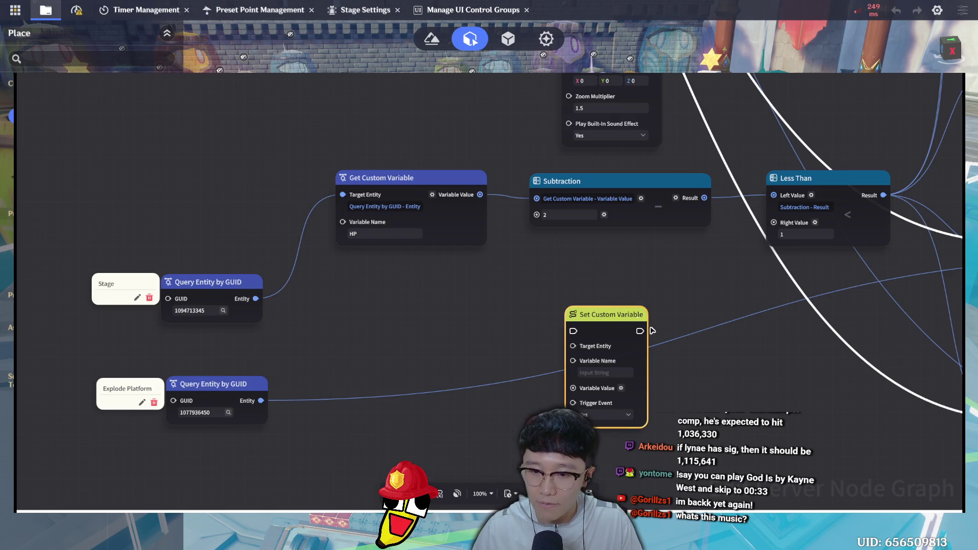
Wire Subtraction Result to Variable Value and the Stage entity to Target Entity, with Variable Name HP
{"action": "left_click_drag", "start_coordinate": [594, 314], "coordinate": [797, 296]}
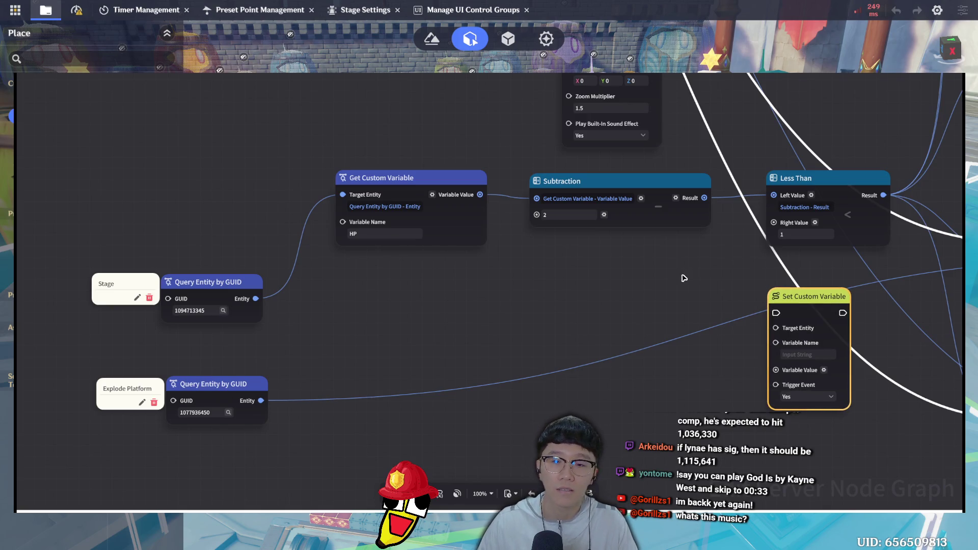
{"action": "mouse_move", "coordinate": [704, 197]}
{"action": "left_mouse_down"}
{"action": "mouse_move", "coordinate": [746, 238]}
{"action": "mouse_move", "coordinate": [775, 370]}
{"action": "left_mouse_up"}
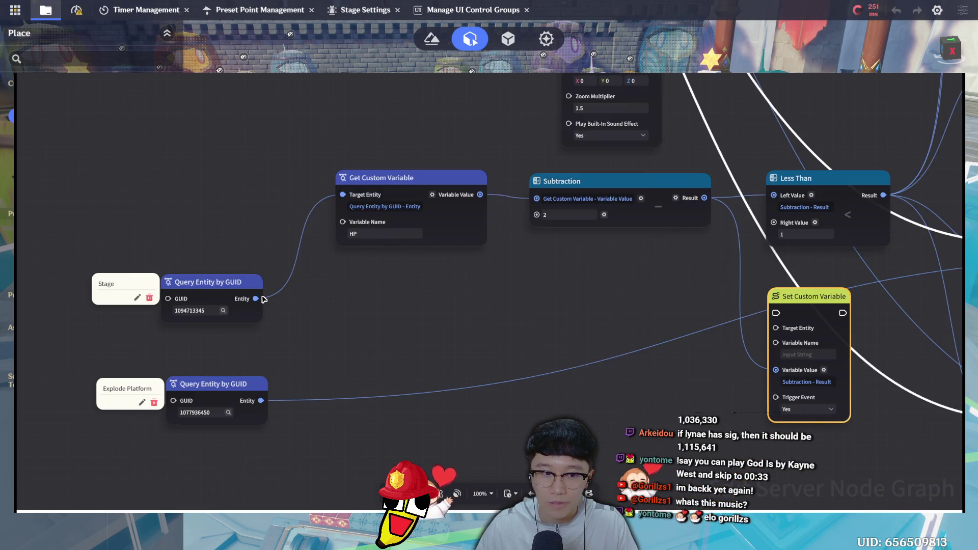
{"action": "left_click_drag", "start_coordinate": [264, 299], "coordinate": [776, 328]}
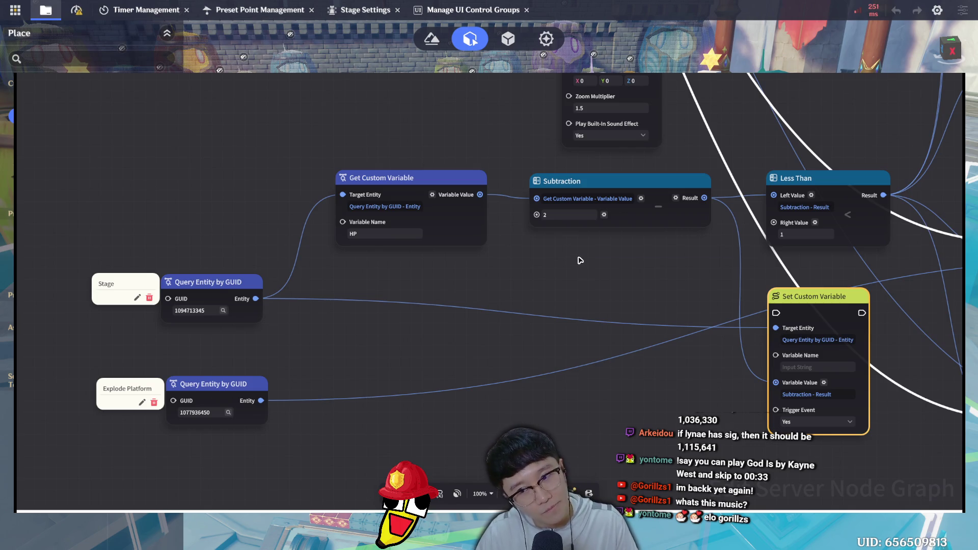
{"action": "left_click", "coordinate": [827, 363]}
{"action": "type", "text": "HP"}
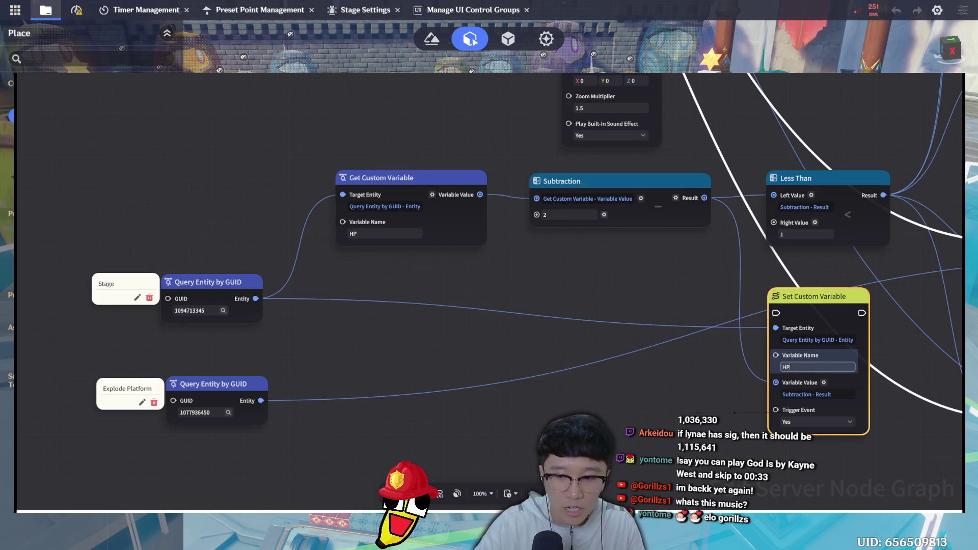
{"action": "left_click", "coordinate": [708, 418]}
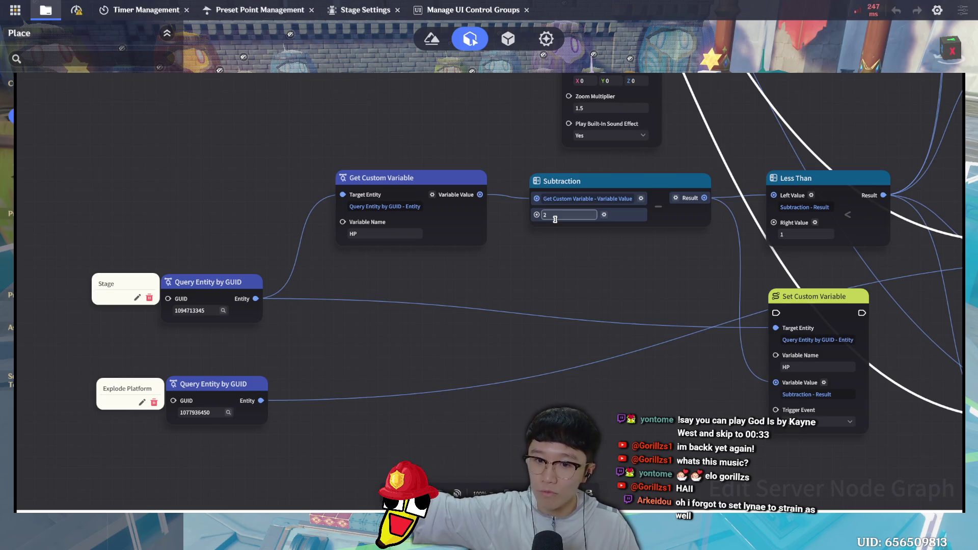
{"action": "left_click", "coordinate": [567, 233]}
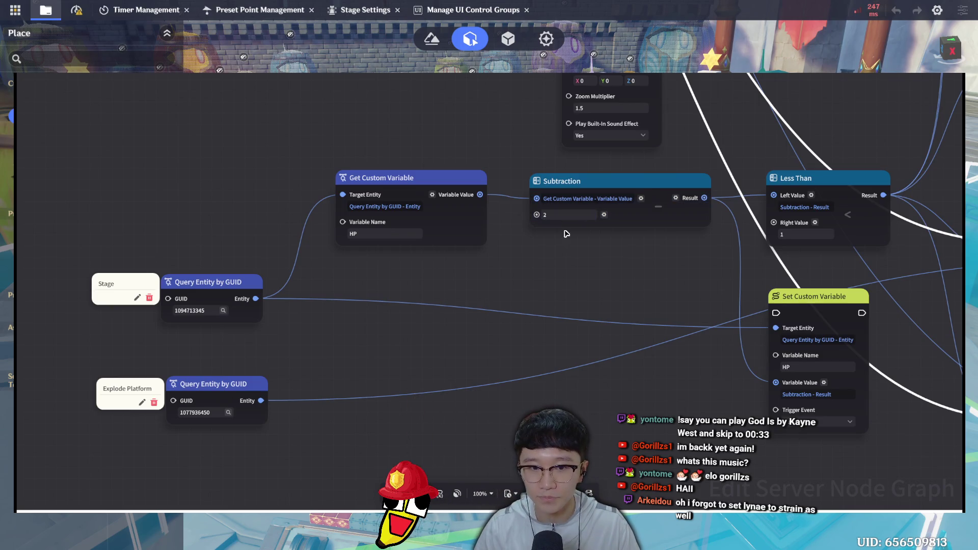
{"action": "scroll", "coordinate": [561, 255], "scroll_direction": "down", "scroll_amount": 3}
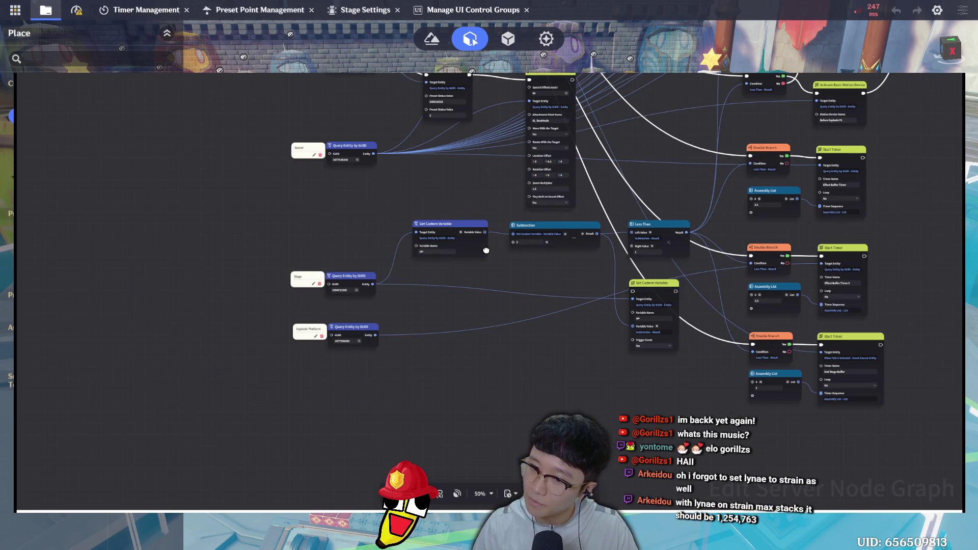
{"action": "left_click_drag", "start_coordinate": [471, 285], "coordinate": [470, 301]}
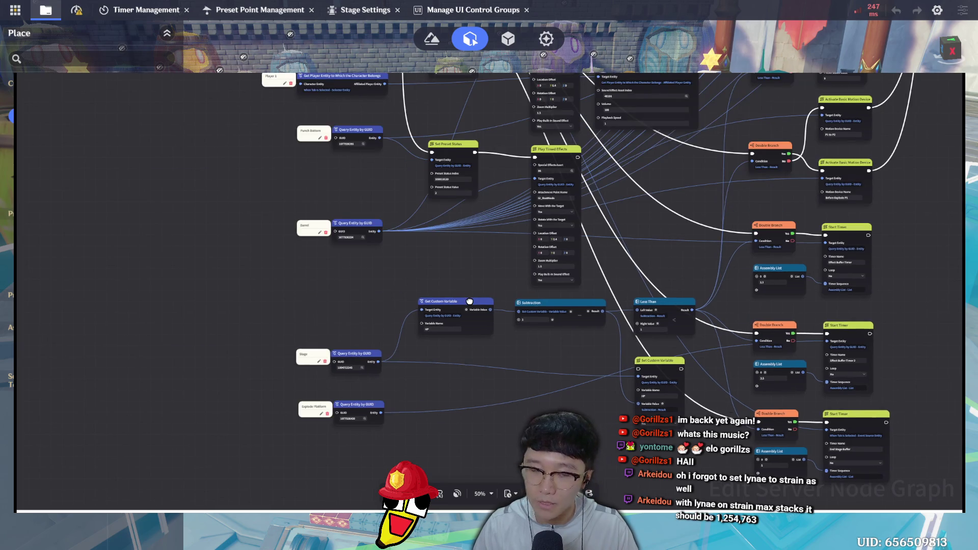
{"action": "scroll", "coordinate": [475, 270], "scroll_direction": "down", "scroll_amount": 1}
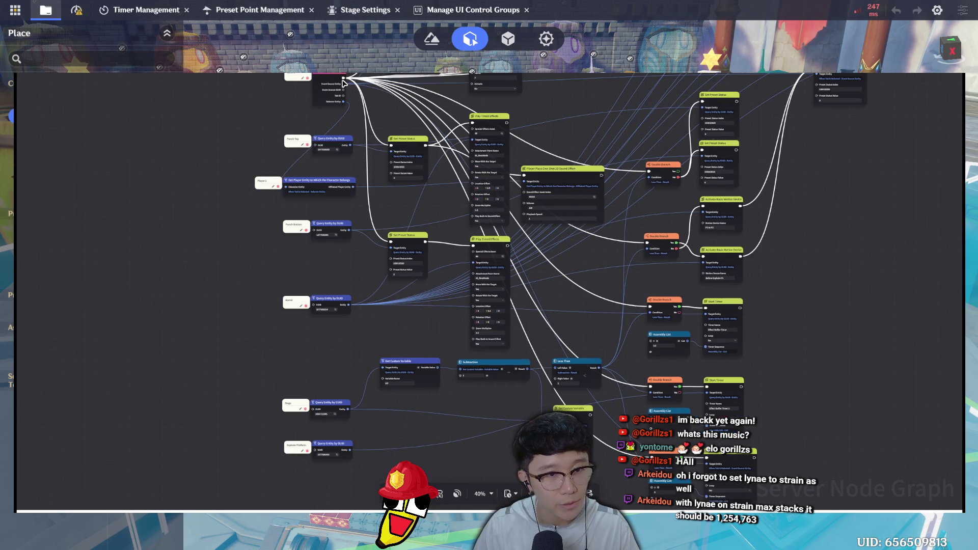
{"action": "left_click", "coordinate": [344, 83]}
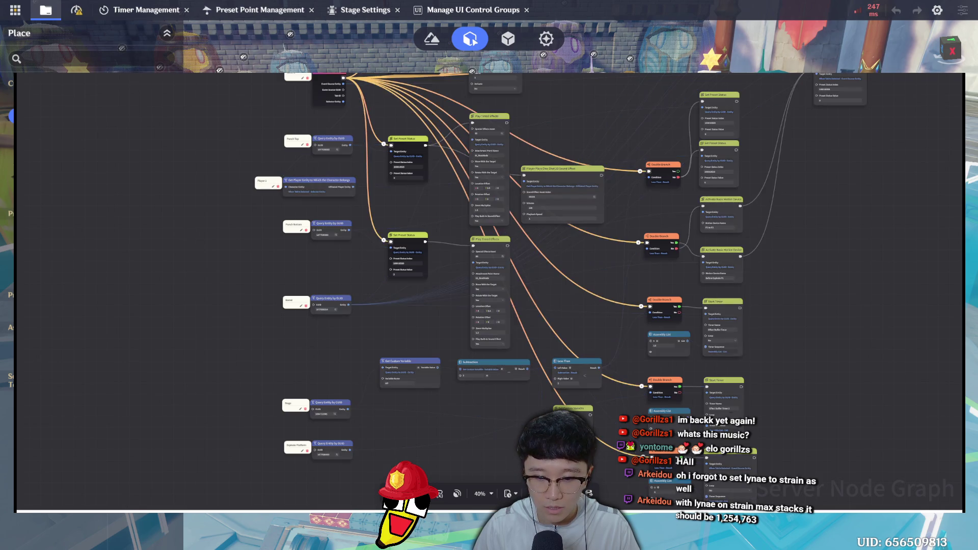
{"action": "left_click", "coordinate": [448, 250]}
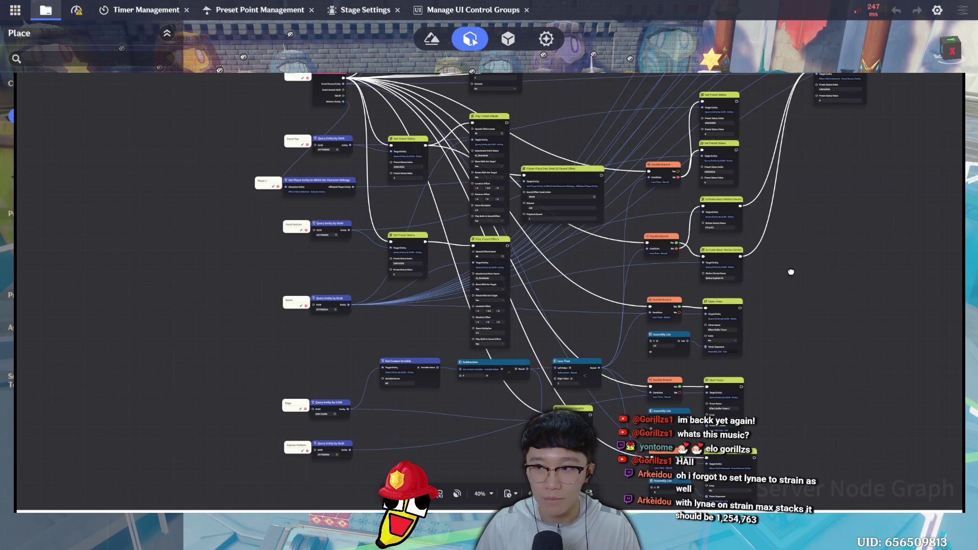
{"action": "scroll", "coordinate": [704, 347], "scroll_direction": "up", "scroll_amount": 5}
{"action": "scroll", "coordinate": [704, 346], "scroll_direction": "right", "scroll_amount": 5}
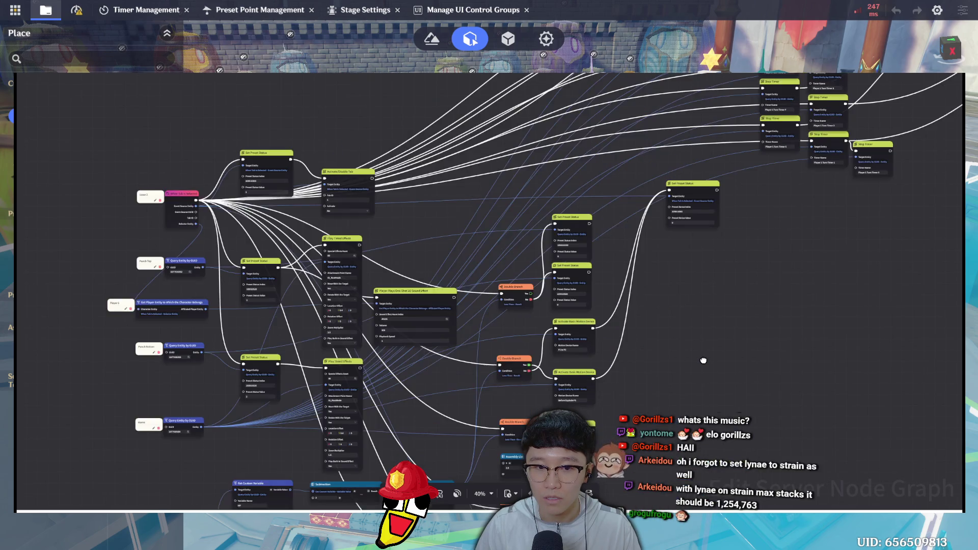
{"action": "scroll", "coordinate": [701, 351], "scroll_direction": "up", "scroll_amount": 1}
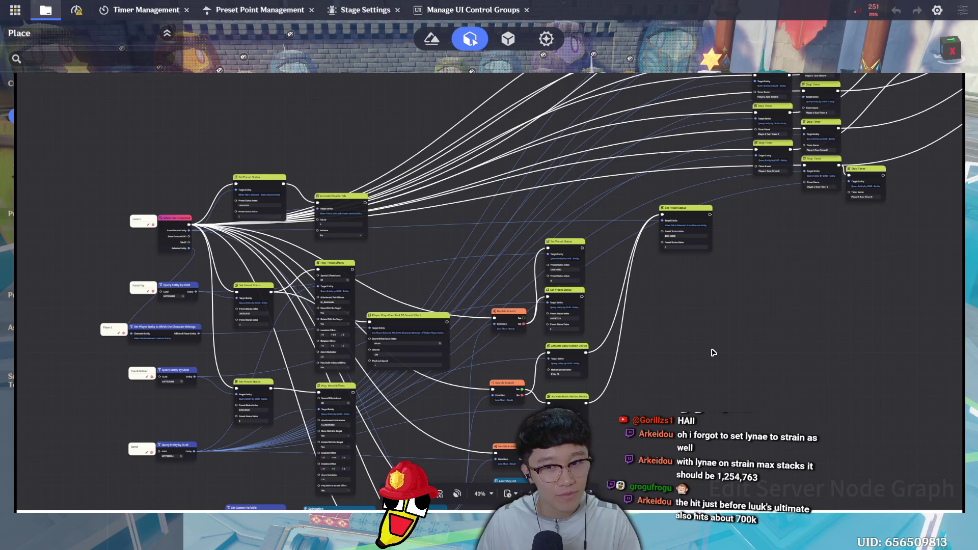
{"action": "scroll", "coordinate": [715, 224], "scroll_direction": "down", "scroll_amount": 2}
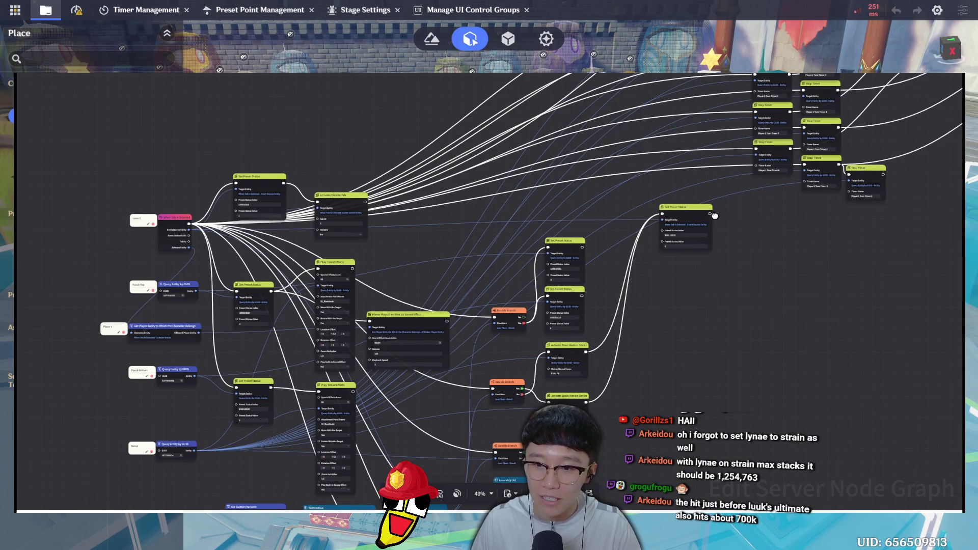
{"action": "scroll", "coordinate": [715, 193], "scroll_direction": "down", "scroll_amount": 3}
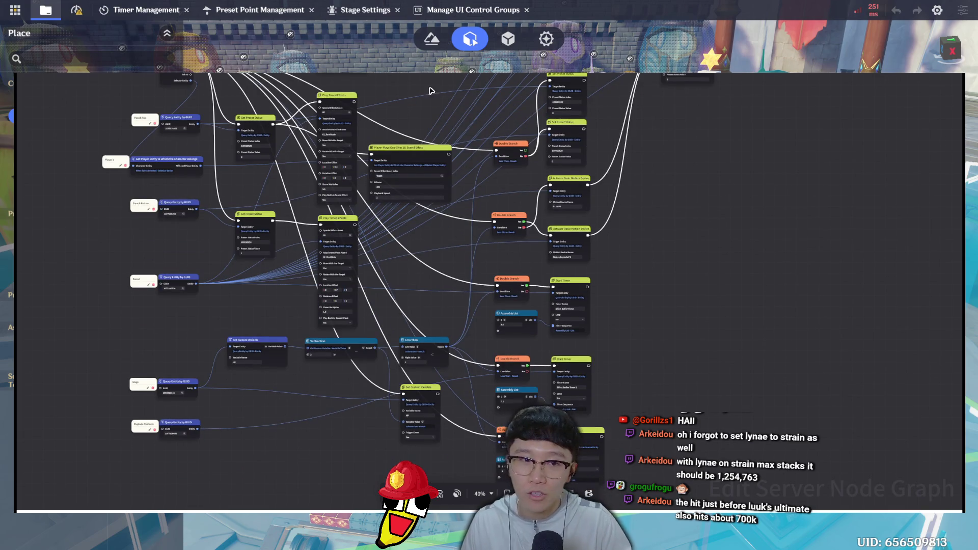
{"action": "key", "text": "ctrl+0"}
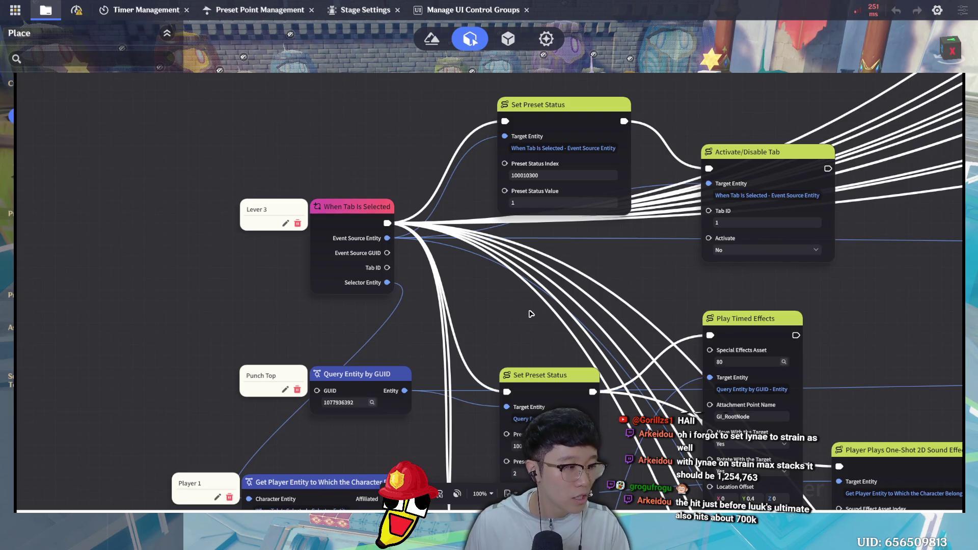
{"action": "left_click_drag", "start_coordinate": [524, 326], "coordinate": [509, 95]}
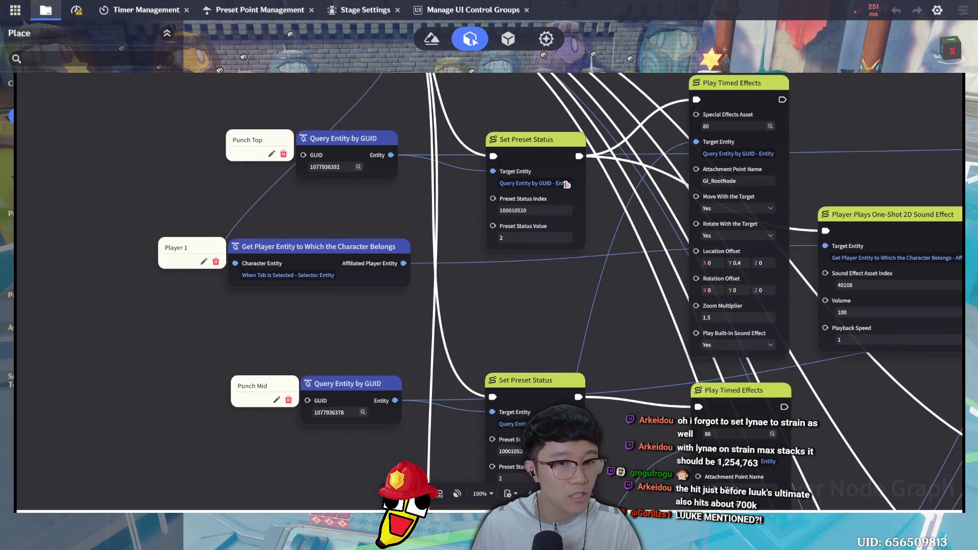
{"action": "mouse_move", "coordinate": [601, 265]}
{"action": "left_mouse_down"}
{"action": "mouse_move", "coordinate": [605, 225]}
{"action": "mouse_move", "coordinate": [597, 212]}
{"action": "mouse_move", "coordinate": [591, 218]}
{"action": "left_mouse_up"}
{"action": "mouse_move", "coordinate": [629, 388]}
{"action": "left_mouse_down"}
{"action": "mouse_move", "coordinate": [611, 310]}
{"action": "mouse_move", "coordinate": [618, 199]}
{"action": "left_mouse_up"}
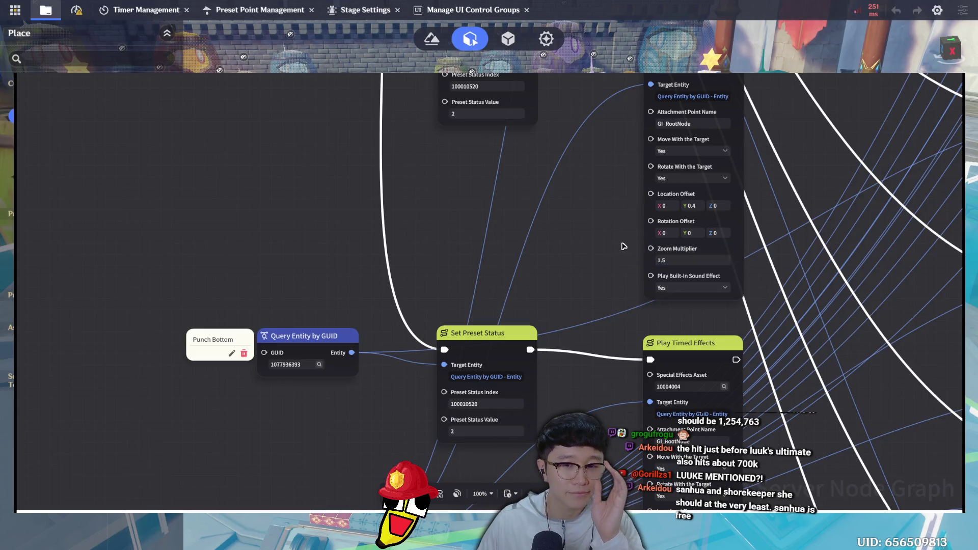
{"action": "scroll", "coordinate": [606, 253], "scroll_direction": "down", "scroll_amount": 1}
Move the Explode Platform query node and its label further down the Lever 3 graph
{"action": "scroll", "coordinate": [553, 316], "scroll_direction": "down", "scroll_amount": 10}
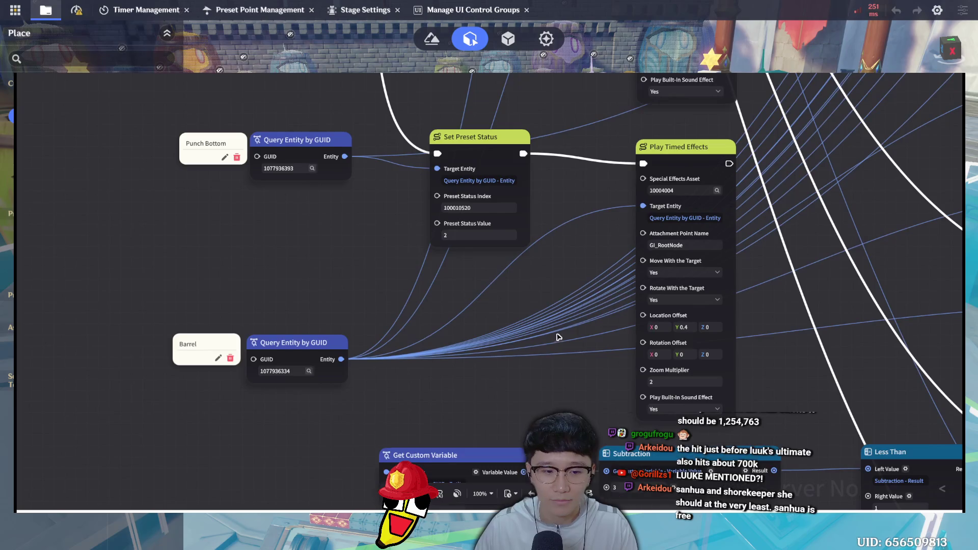
{"action": "left_click_drag", "start_coordinate": [557, 334], "coordinate": [542, 212]}
{"action": "scroll", "coordinate": [544, 203], "scroll_direction": "down", "scroll_amount": 3}
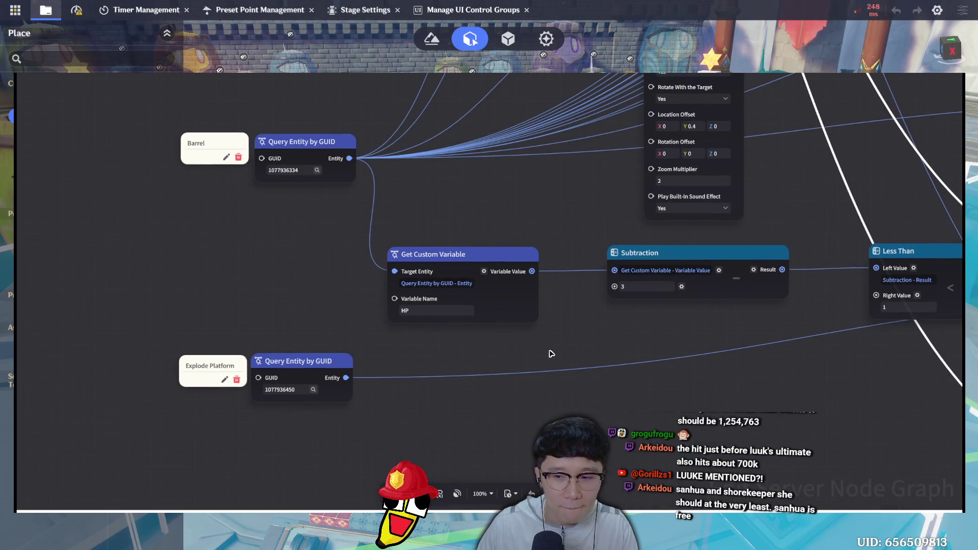
{"action": "left_click", "coordinate": [303, 366]}
{"action": "left_click_drag", "start_coordinate": [303, 367], "coordinate": [303, 447]}
{"action": "left_click_drag", "start_coordinate": [367, 368], "coordinate": [356, 192]}
{"action": "left_click_drag", "start_coordinate": [279, 289], "coordinate": [279, 292]}
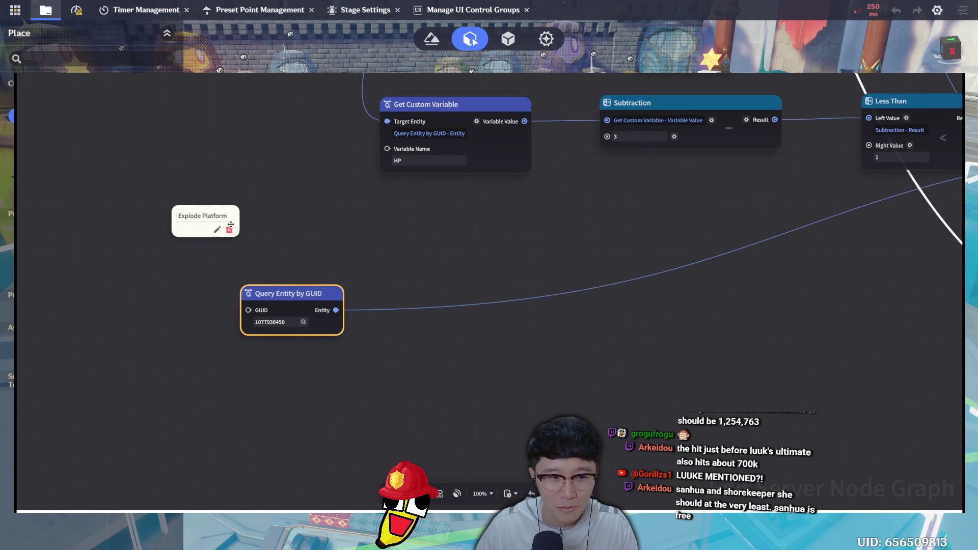
{"action": "left_click_drag", "start_coordinate": [210, 208], "coordinate": [208, 289]}
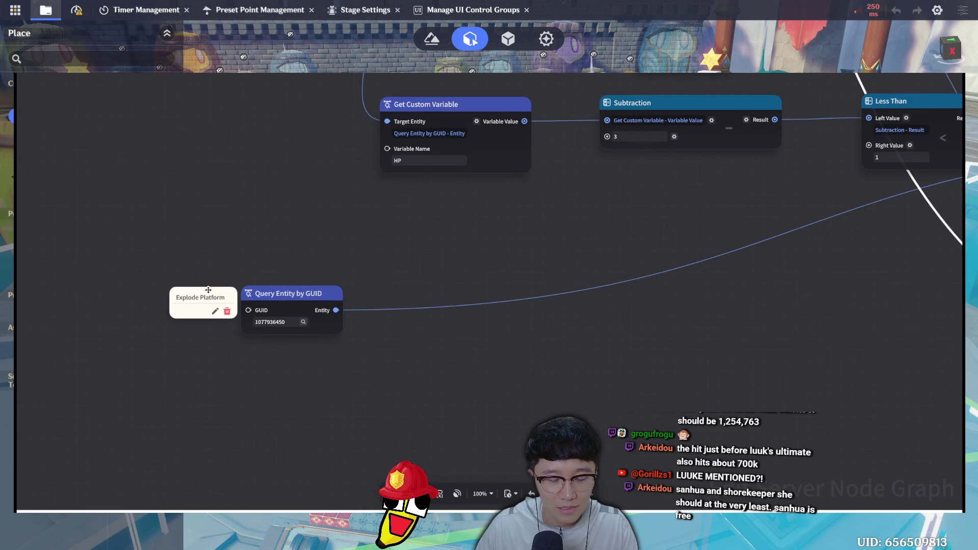
{"action": "left_click_drag", "start_coordinate": [284, 292], "coordinate": [281, 318]}
{"action": "left_click_drag", "start_coordinate": [213, 299], "coordinate": [216, 323]}
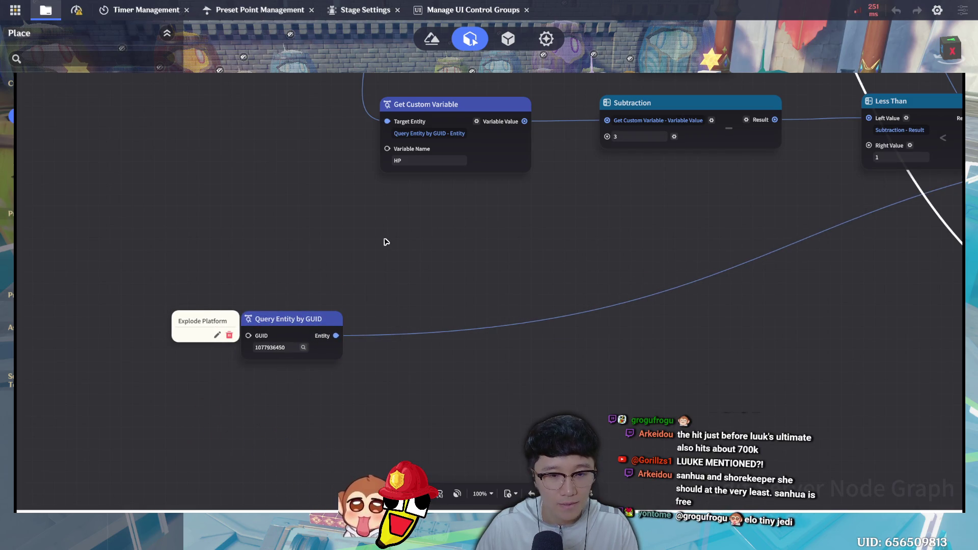
Duplicate the Explode Platform query node and place the copy above it
{"action": "left_click", "coordinate": [291, 316]}
{"action": "key", "text": "ctrl+c"}
{"action": "key", "text": "ctrl+v"}
{"action": "left_click_drag", "start_coordinate": [377, 217], "coordinate": [304, 214]}
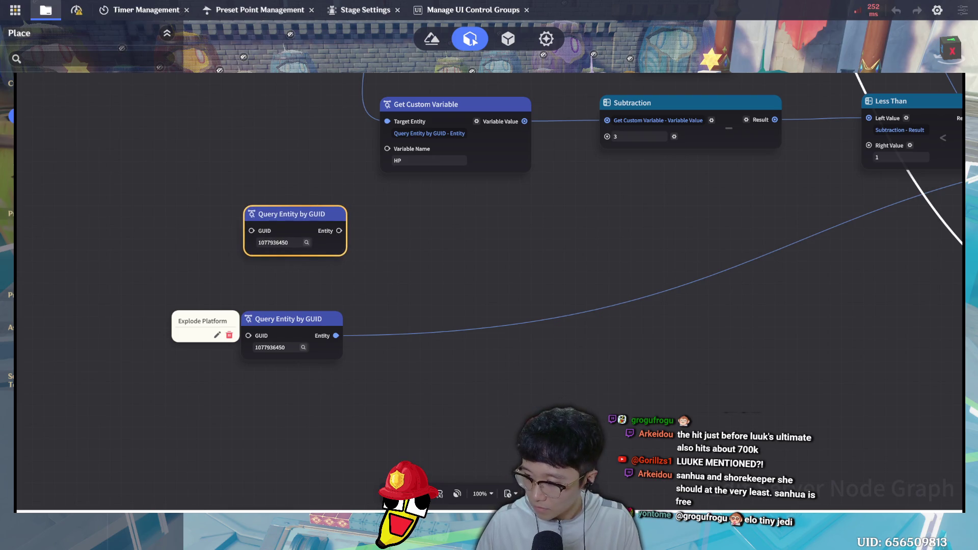
{"action": "double_click", "coordinate": [273, 243]}
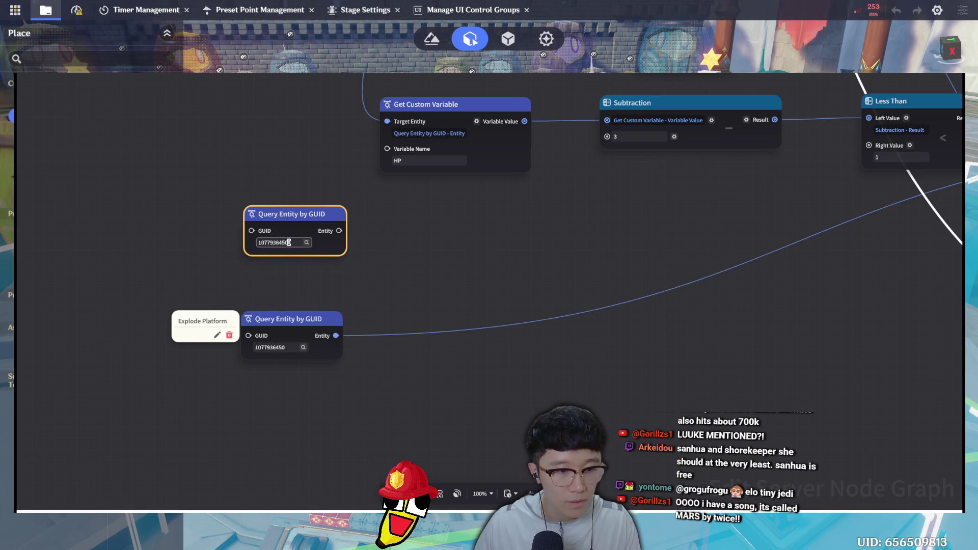
{"action": "key", "text": "ctrl+v"}
{"action": "left_click", "coordinate": [439, 268]}
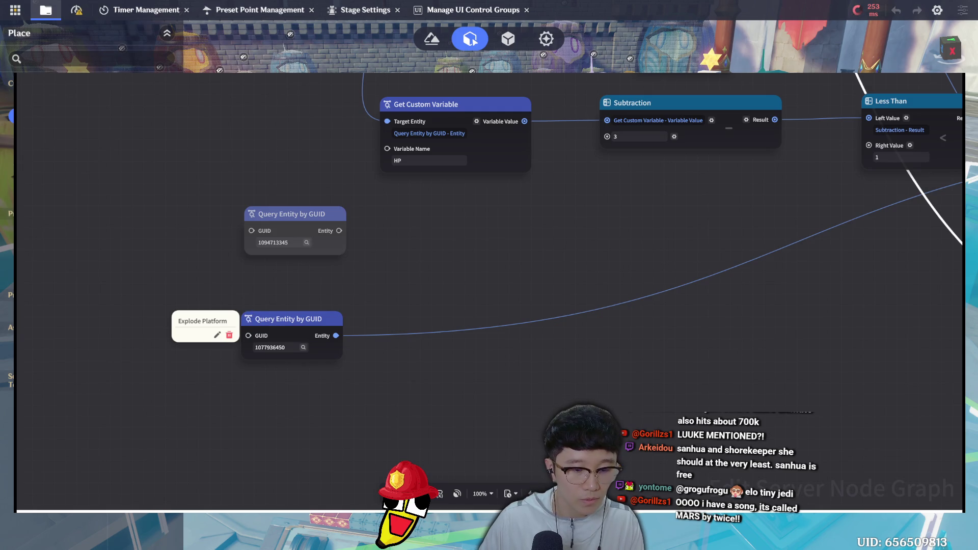
{"action": "left_click", "coordinate": [180, 214]}
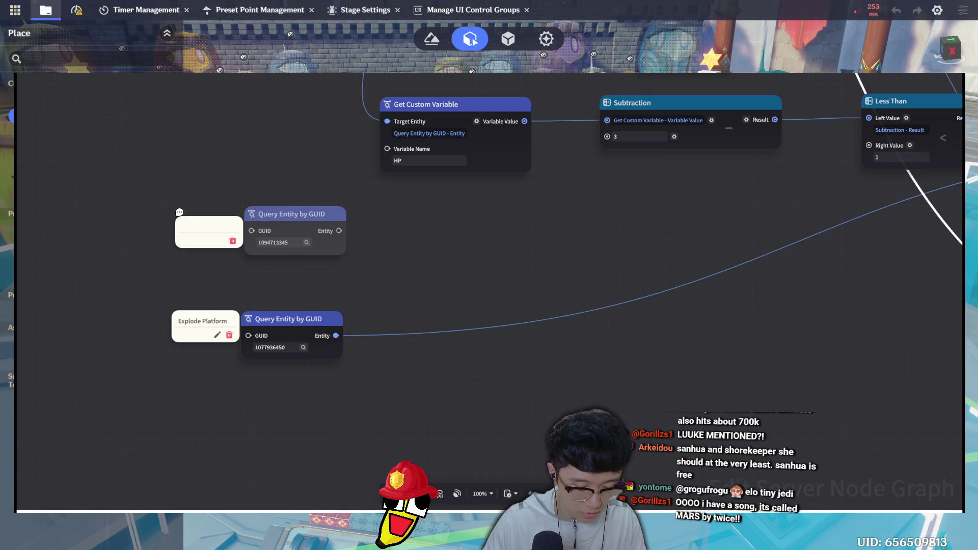
{"action": "type", "text": "Stage"}
{"action": "left_click", "coordinate": [171, 192]}
{"action": "left_click", "coordinate": [240, 260]}
{"action": "left_click_drag", "start_coordinate": [219, 222], "coordinate": [219, 212]}
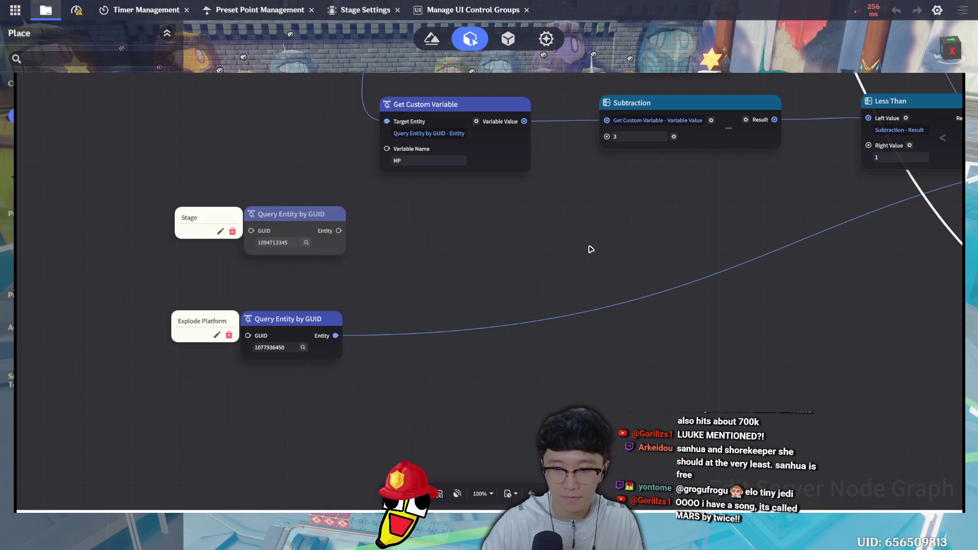
Place a Set Custom Variable node fed by the Subtraction result, Variable Name HP, Trigger Event No
{"action": "key", "text": "ctrl+z"}
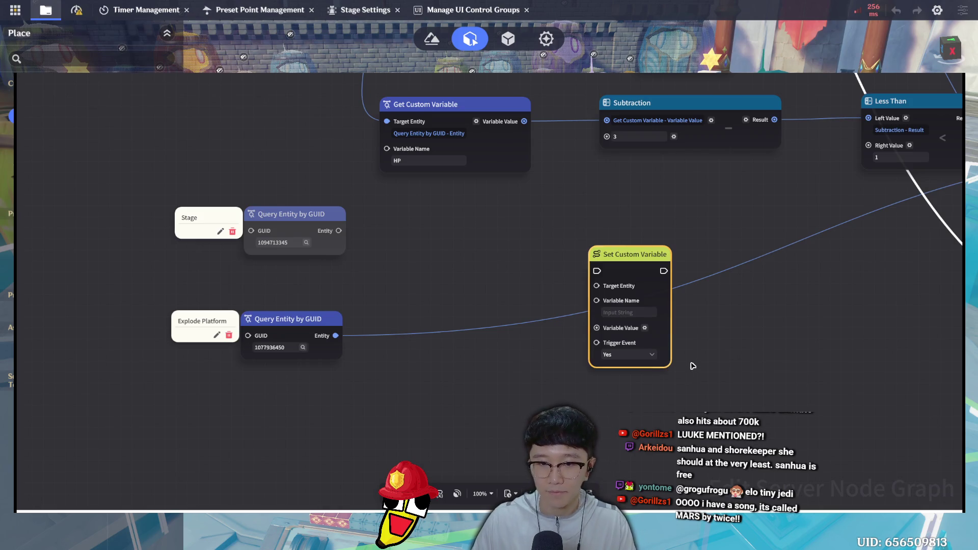
{"action": "mouse_move", "coordinate": [649, 264]}
{"action": "left_mouse_down"}
{"action": "mouse_move", "coordinate": [872, 254]}
{"action": "mouse_move", "coordinate": [870, 243]}
{"action": "left_mouse_up"}
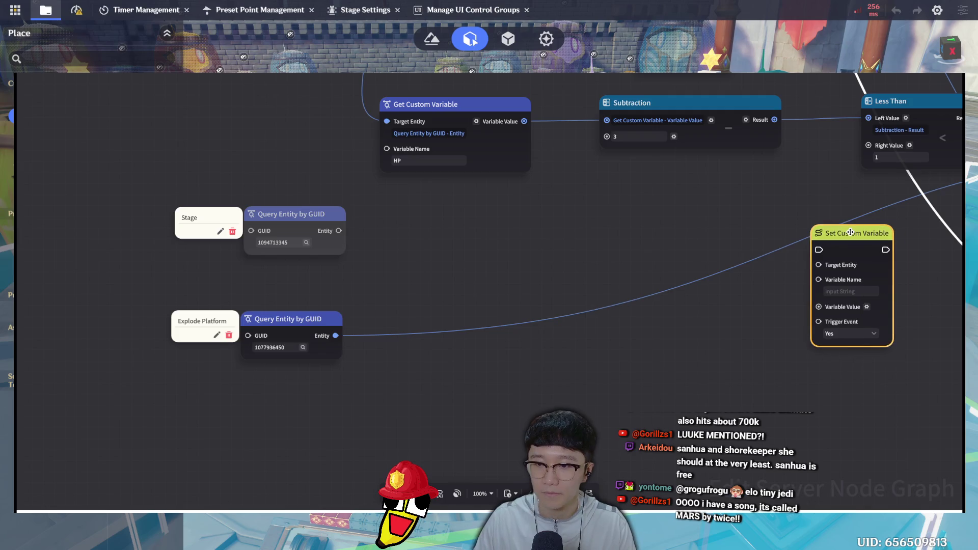
{"action": "left_click_drag", "start_coordinate": [699, 196], "coordinate": [583, 207]}
{"action": "mouse_move", "coordinate": [733, 243]}
{"action": "left_mouse_down"}
{"action": "mouse_move", "coordinate": [774, 216]}
{"action": "mouse_move", "coordinate": [790, 224]}
{"action": "left_mouse_up"}
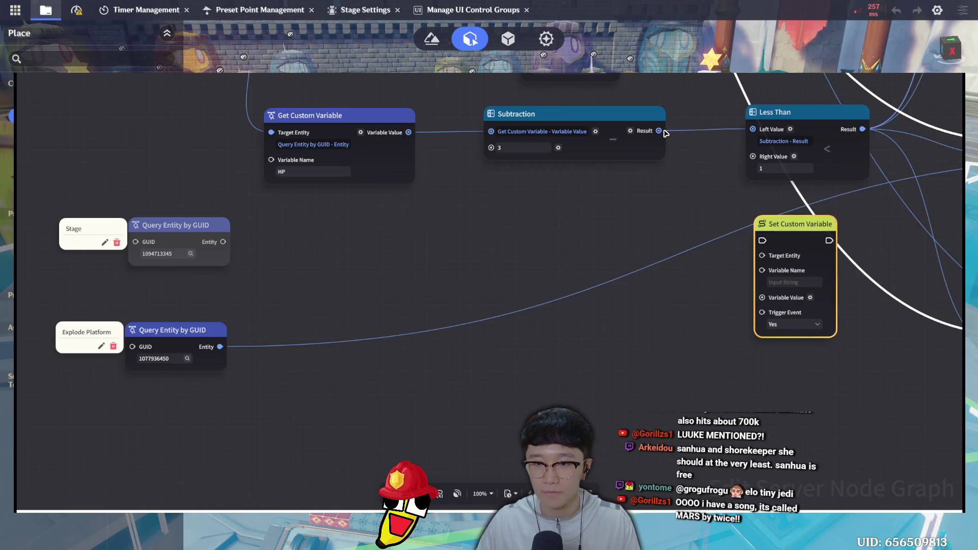
{"action": "mouse_move", "coordinate": [659, 131]}
{"action": "left_mouse_down"}
{"action": "mouse_move", "coordinate": [764, 277]}
{"action": "mouse_move", "coordinate": [762, 297]}
{"action": "left_mouse_up"}
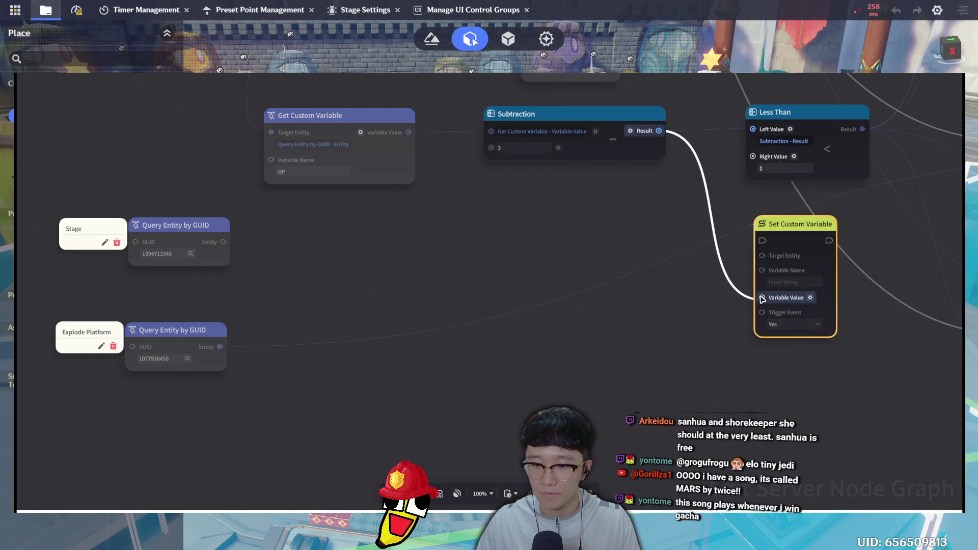
{"action": "left_click", "coordinate": [791, 280]}
{"action": "type", "text": "HP"}
{"action": "left_click", "coordinate": [793, 337]}
{"action": "left_click", "coordinate": [794, 351]}
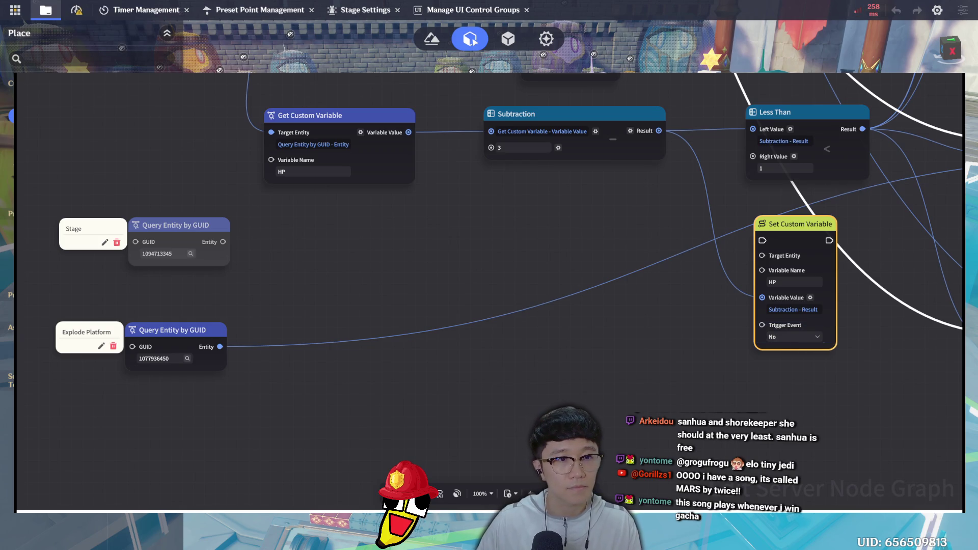
{"action": "scroll", "coordinate": [502, 227], "scroll_direction": "down", "scroll_amount": 5}
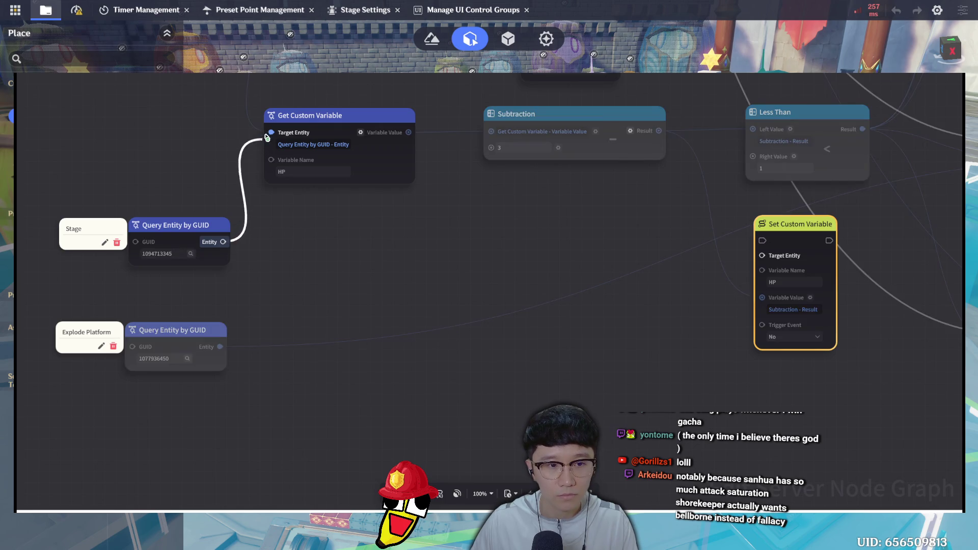
Connect the Stage query's Entity output to Set Custom Variable's Target Entity
{"action": "mouse_move", "coordinate": [223, 242]}
{"action": "left_mouse_down"}
{"action": "mouse_move", "coordinate": [725, 284]}
{"action": "mouse_move", "coordinate": [762, 255]}
{"action": "left_mouse_up"}
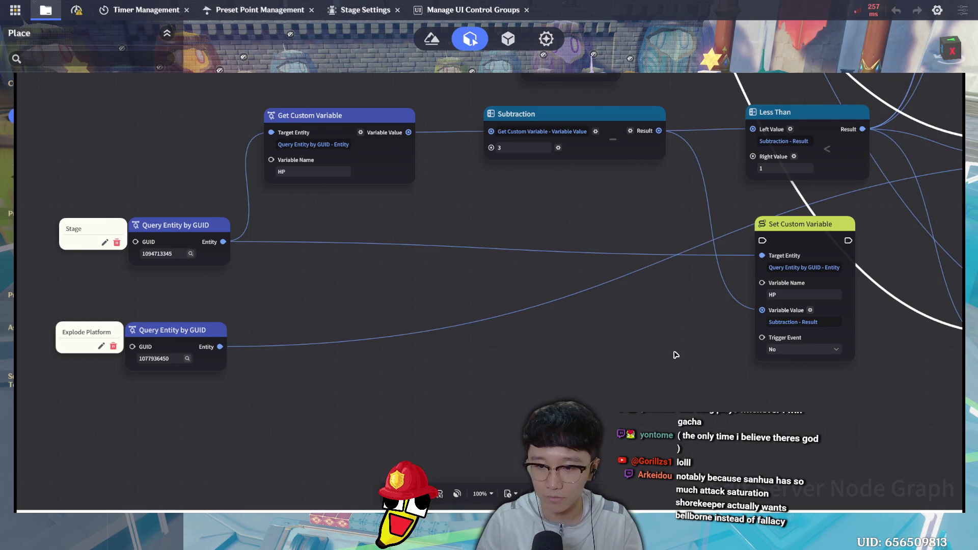
{"action": "scroll", "coordinate": [703, 252], "scroll_direction": "down", "scroll_amount": 1}
{"action": "scroll", "coordinate": [703, 252], "scroll_direction": "down", "scroll_amount": 2}
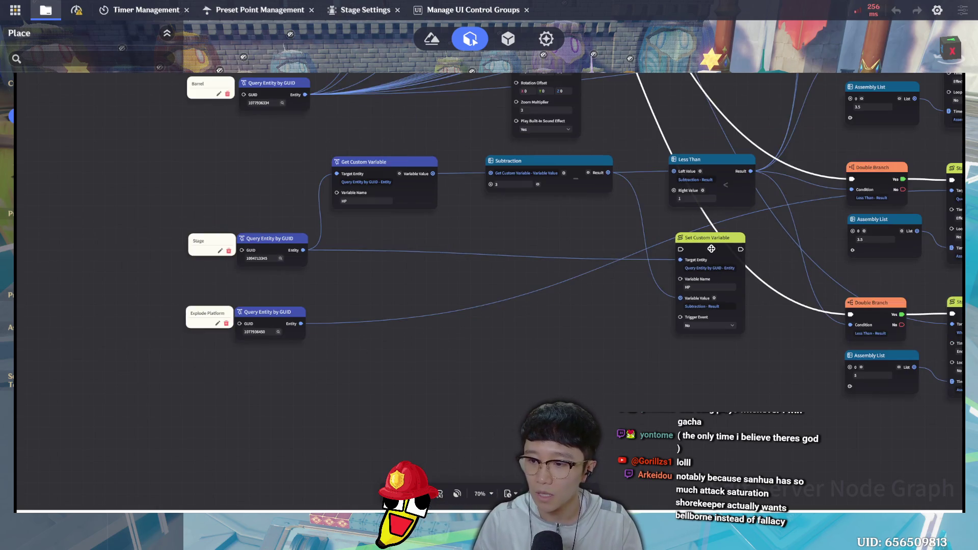
{"action": "scroll", "coordinate": [753, 225], "scroll_direction": "down", "scroll_amount": 2}
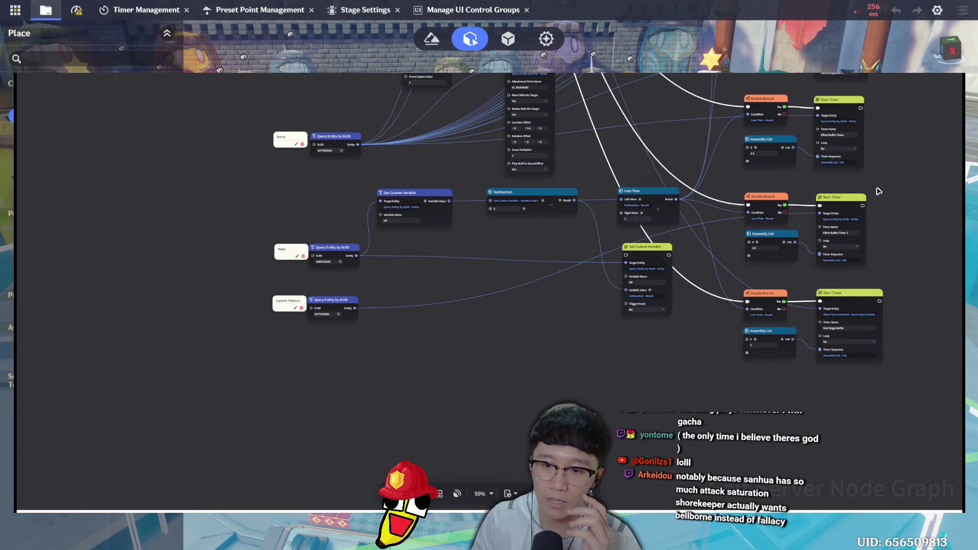
{"action": "mouse_move", "coordinate": [736, 267]}
{"action": "left_mouse_down"}
{"action": "mouse_move", "coordinate": [727, 267]}
{"action": "mouse_move", "coordinate": [741, 352]}
{"action": "mouse_move", "coordinate": [766, 353]}
{"action": "mouse_move", "coordinate": [792, 310]}
{"action": "left_mouse_up"}
{"action": "scroll", "coordinate": [792, 312], "scroll_direction": "down", "scroll_amount": 1}
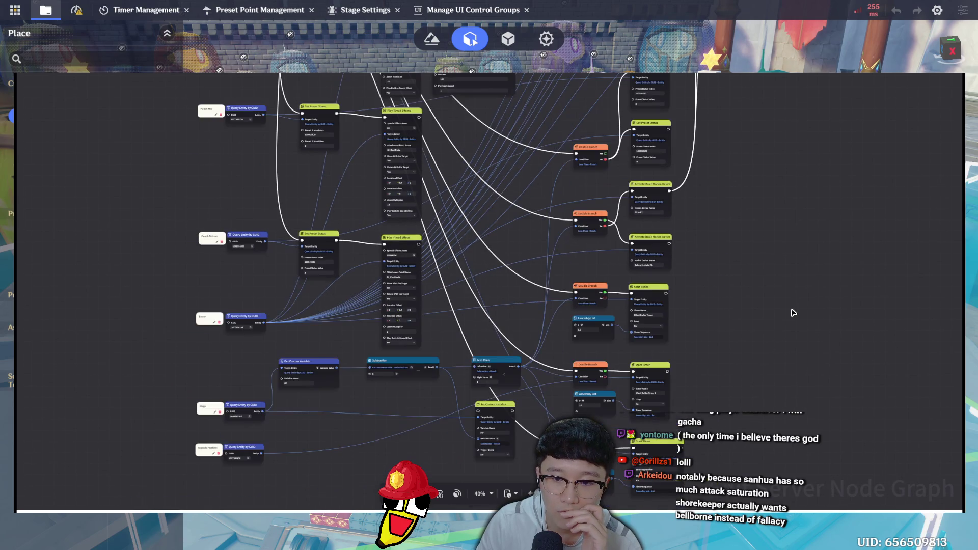
{"action": "scroll", "coordinate": [642, 298], "scroll_direction": "down", "scroll_amount": 1}
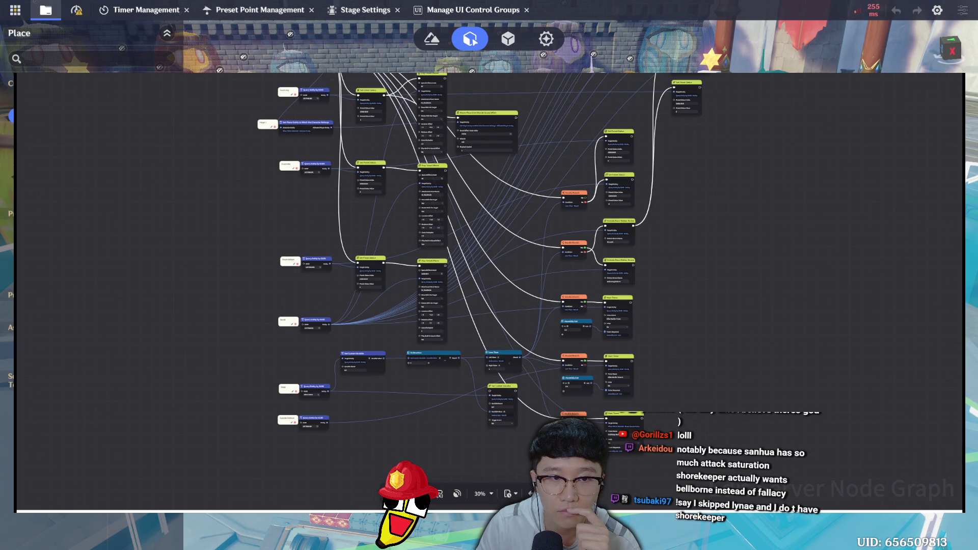
{"action": "left_click", "coordinate": [390, 127]}
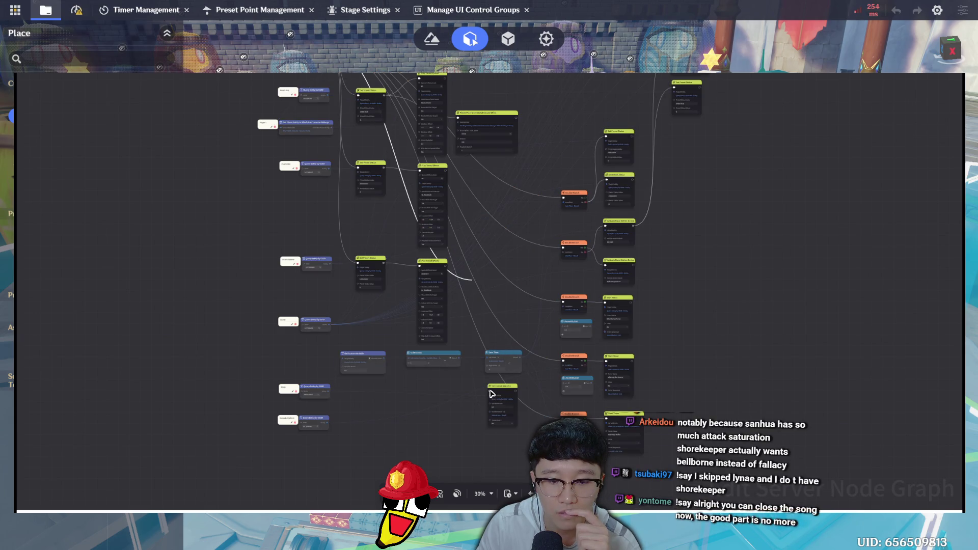
{"action": "left_click", "coordinate": [648, 379]}
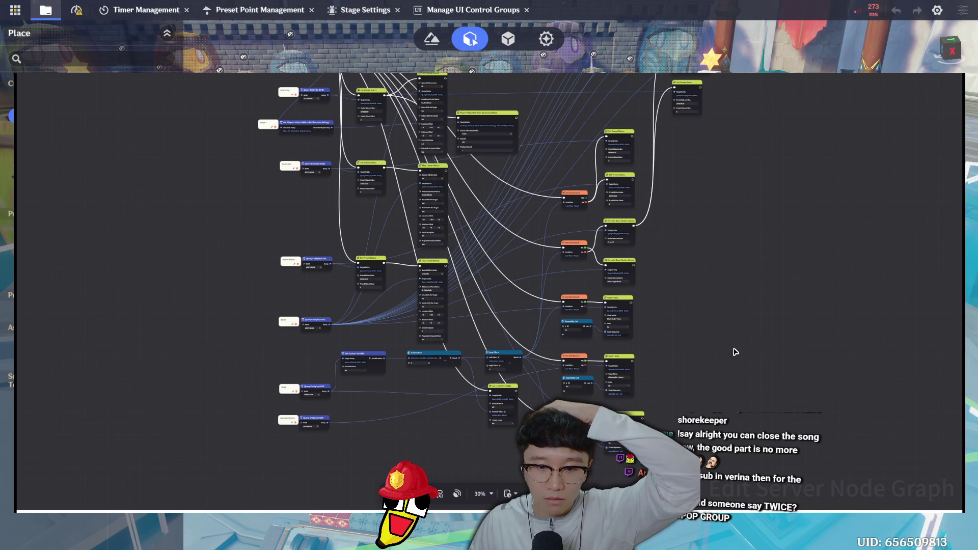
{"action": "scroll", "coordinate": [735, 353], "scroll_direction": "up", "scroll_amount": 1}
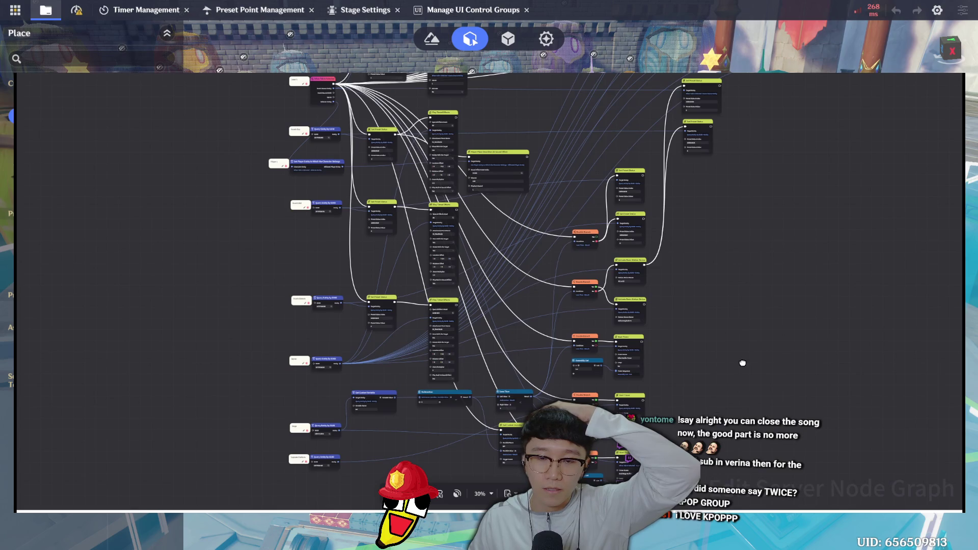
{"action": "scroll", "coordinate": [735, 375], "scroll_direction": "up", "scroll_amount": 3}
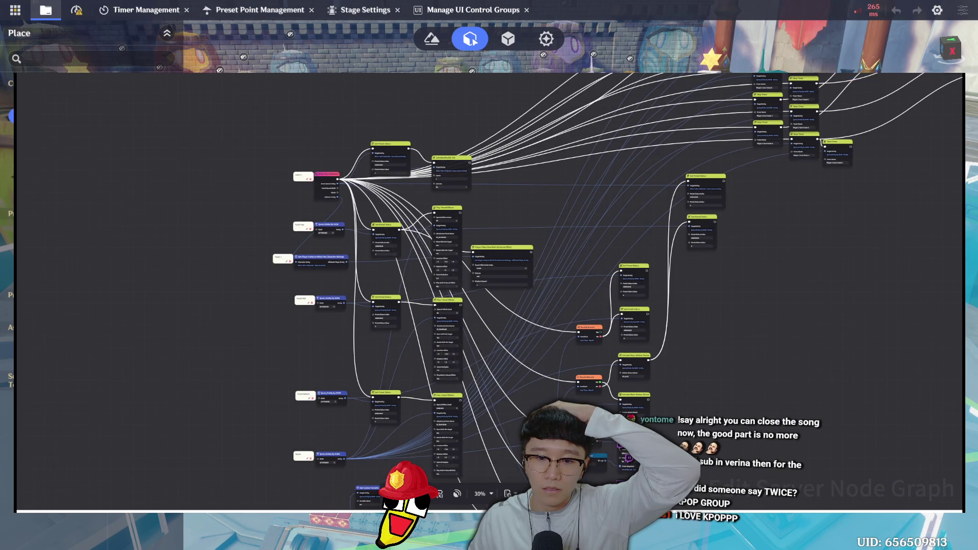
{"action": "scroll", "coordinate": [609, 290], "scroll_direction": "up", "scroll_amount": 3}
{"action": "scroll", "coordinate": [672, 331], "scroll_direction": "up", "scroll_amount": 1}
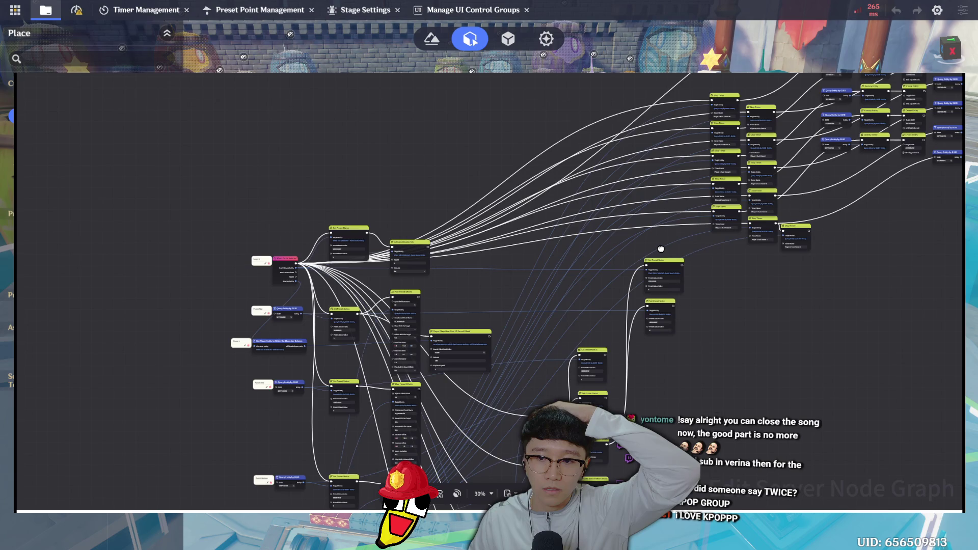
{"action": "scroll", "coordinate": [661, 248], "scroll_direction": "up", "scroll_amount": 2}
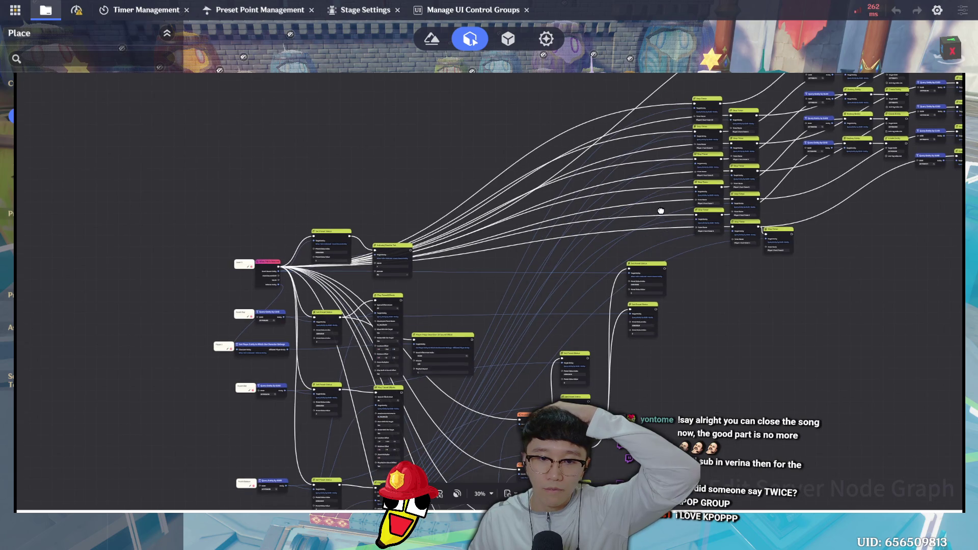
{"action": "scroll", "coordinate": [660, 211], "scroll_direction": "down", "scroll_amount": 5}
{"action": "scroll", "coordinate": [664, 185], "scroll_direction": "down", "scroll_amount": 1}
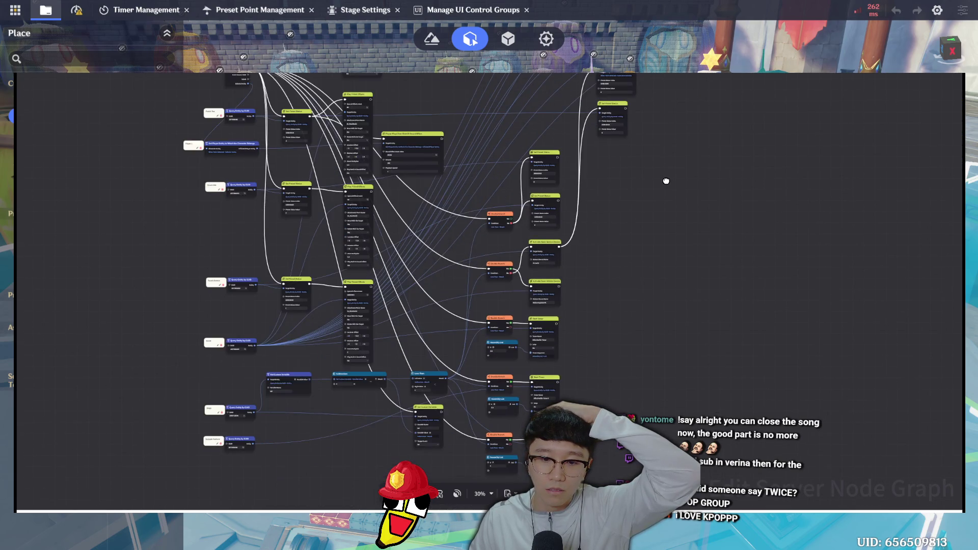
{"action": "scroll", "coordinate": [665, 180], "scroll_direction": "down", "scroll_amount": 1}
{"action": "scroll", "coordinate": [665, 181], "scroll_direction": "down", "scroll_amount": 1}
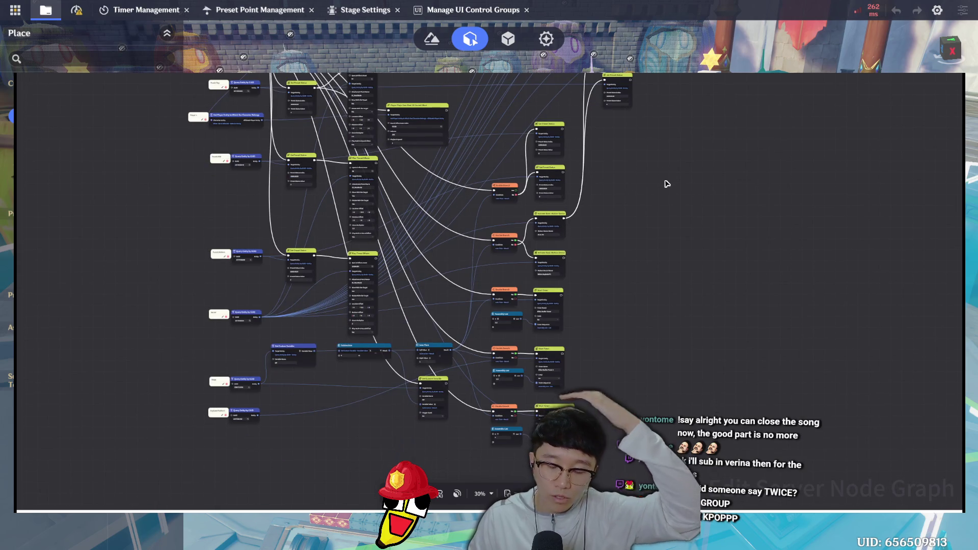
{"action": "scroll", "coordinate": [667, 185], "scroll_direction": "down", "scroll_amount": 1}
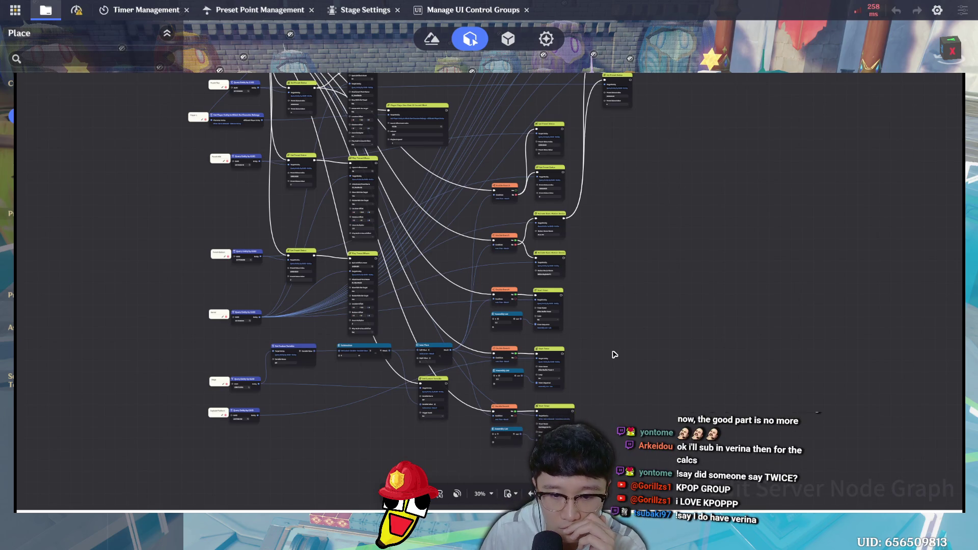
{"action": "scroll", "coordinate": [609, 359], "scroll_direction": "up", "scroll_amount": 4}
{"action": "left_click", "coordinate": [641, 248]}
{"action": "scroll", "coordinate": [757, 224], "scroll_direction": "down", "scroll_amount": 5}
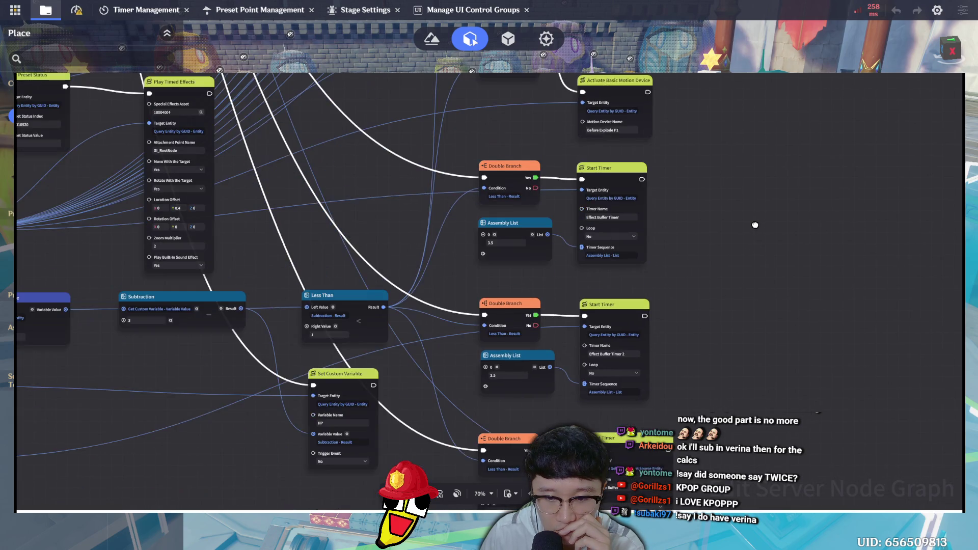
{"action": "scroll", "coordinate": [756, 214], "scroll_direction": "down", "scroll_amount": 2}
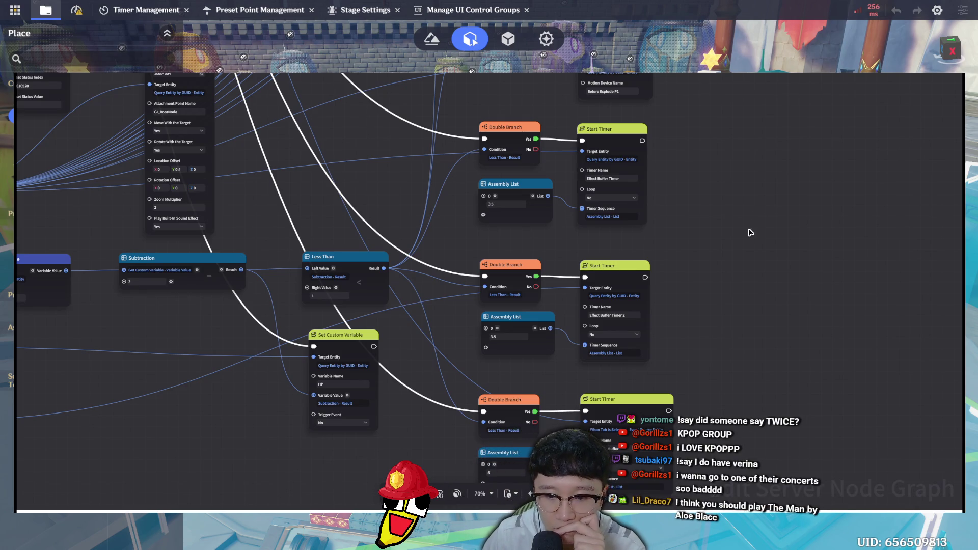
{"action": "left_click_drag", "start_coordinate": [742, 224], "coordinate": [725, 387]}
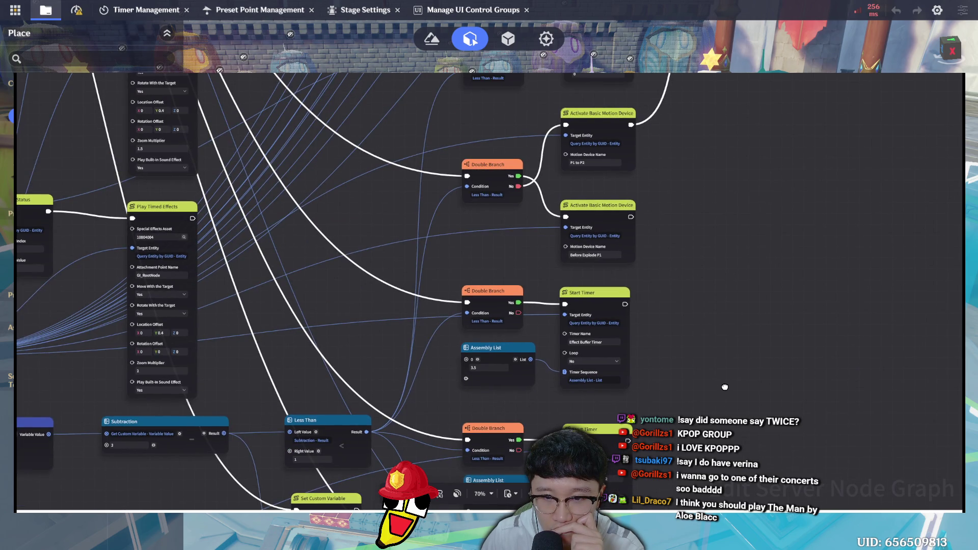
{"action": "left_click_drag", "start_coordinate": [743, 202], "coordinate": [724, 412]}
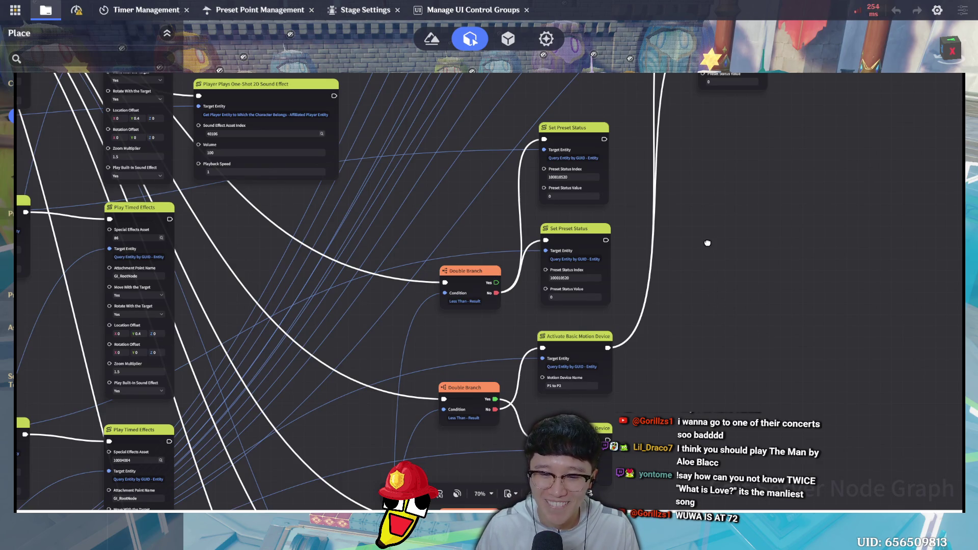
{"action": "scroll", "coordinate": [704, 243], "scroll_direction": "down", "scroll_amount": 3}
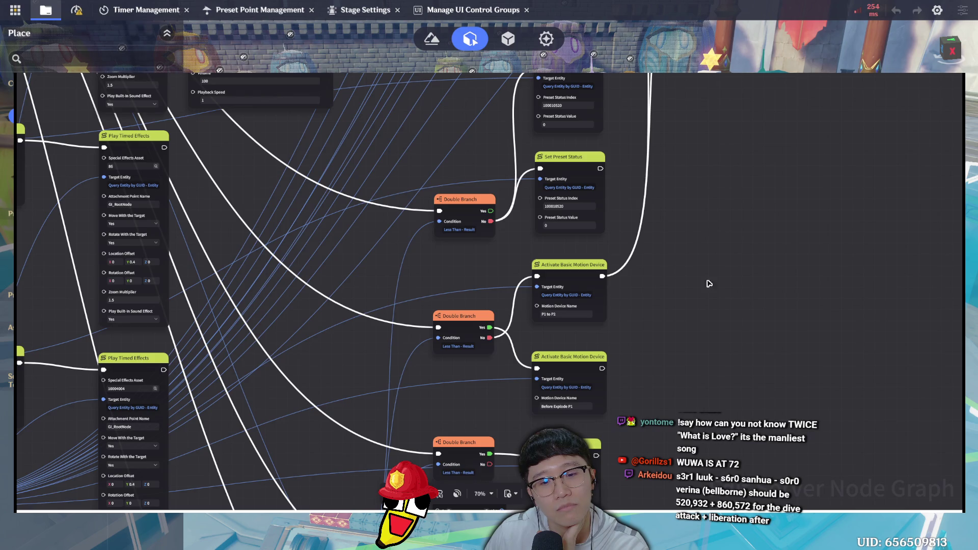
{"action": "scroll", "coordinate": [752, 272], "scroll_direction": "down", "scroll_amount": 3}
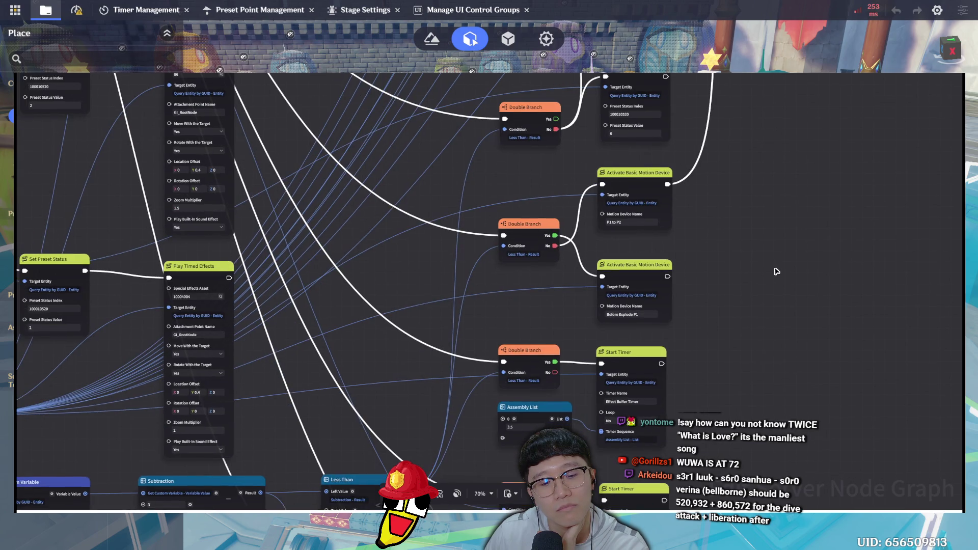
{"action": "scroll", "coordinate": [752, 234], "scroll_direction": "down", "scroll_amount": 3}
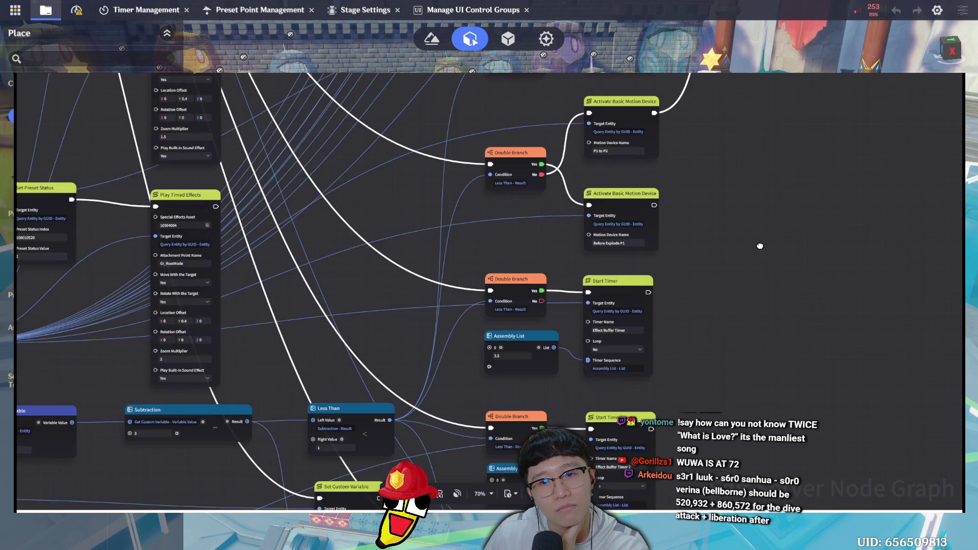
{"action": "scroll", "coordinate": [751, 232], "scroll_direction": "down", "scroll_amount": 1}
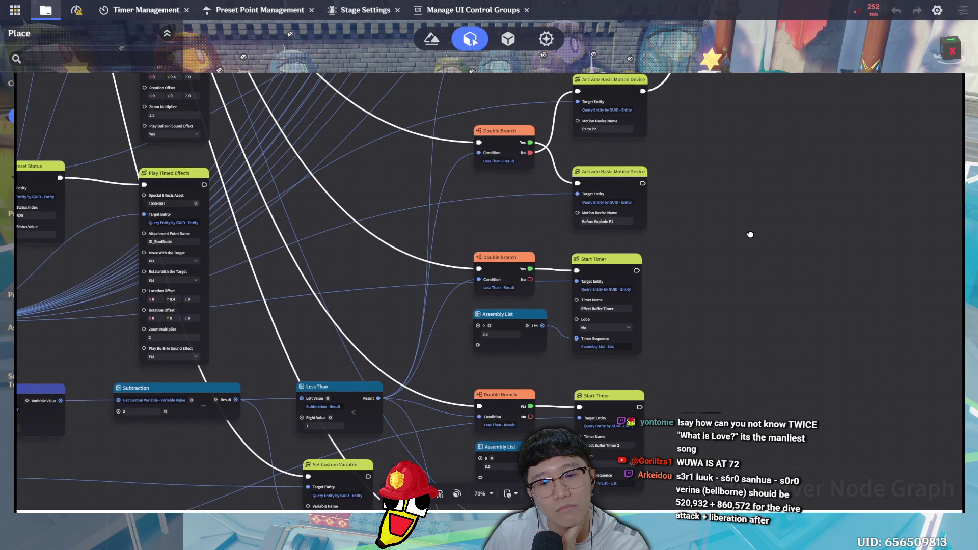
{"action": "scroll", "coordinate": [739, 220], "scroll_direction": "down", "scroll_amount": 2}
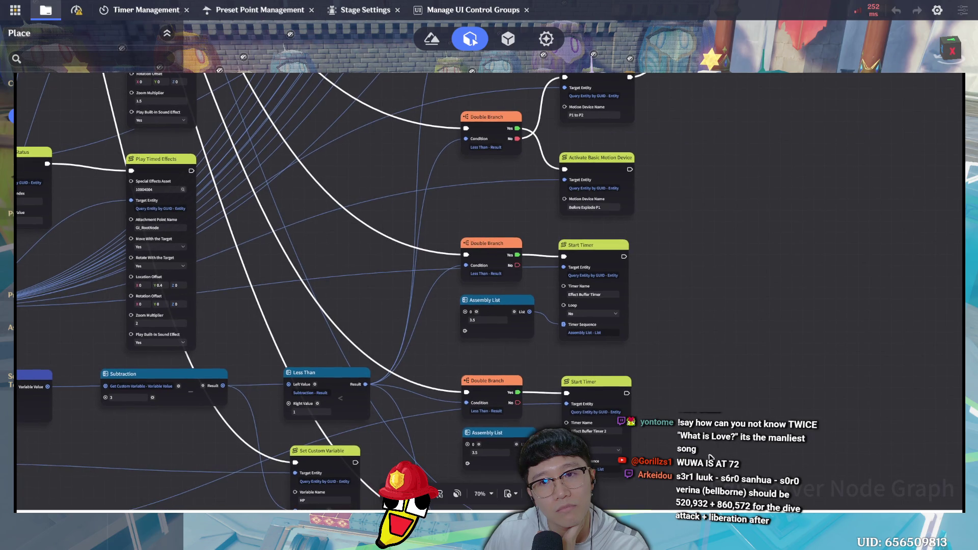
{"action": "scroll", "coordinate": [712, 453], "scroll_direction": "up", "scroll_amount": 8}
{"action": "scroll", "coordinate": [763, 327], "scroll_direction": "up", "scroll_amount": 5}
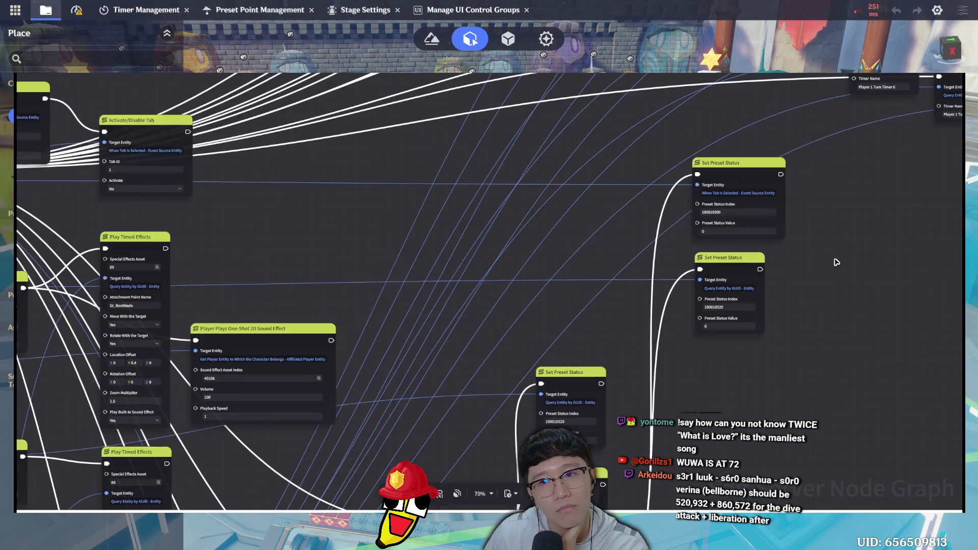
{"action": "scroll", "coordinate": [844, 406], "scroll_direction": "up", "scroll_amount": 5}
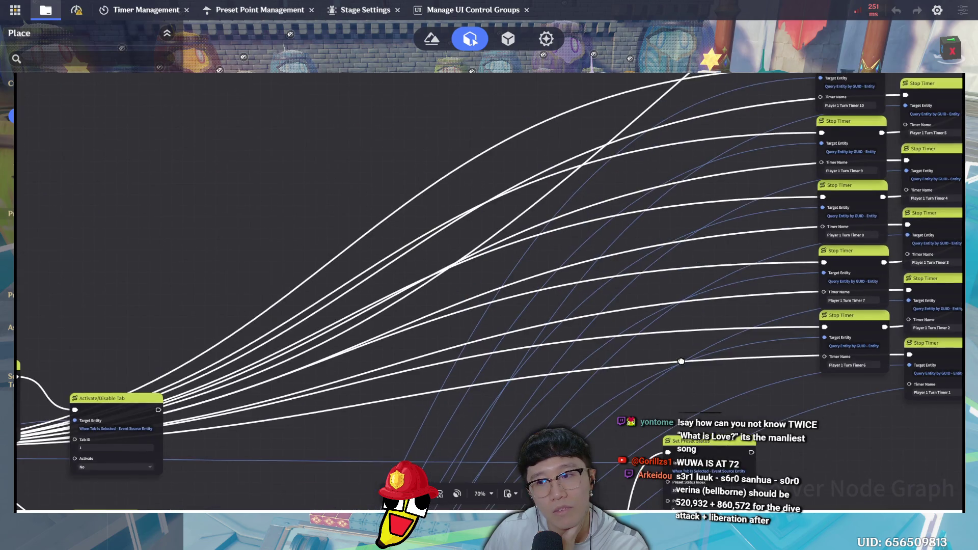
{"action": "scroll", "coordinate": [600, 349], "scroll_direction": "right", "scroll_amount": 3}
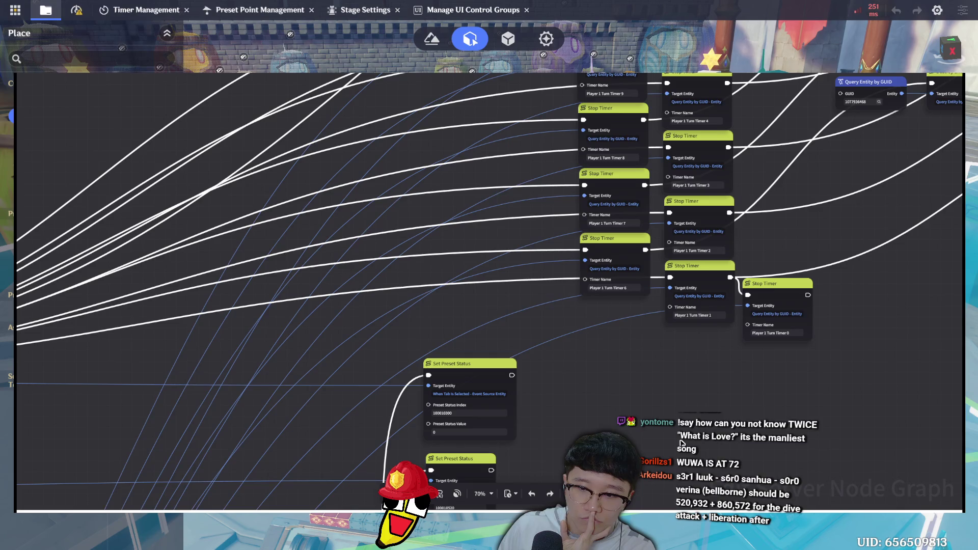
{"action": "scroll", "coordinate": [683, 244], "scroll_direction": "down", "scroll_amount": 10}
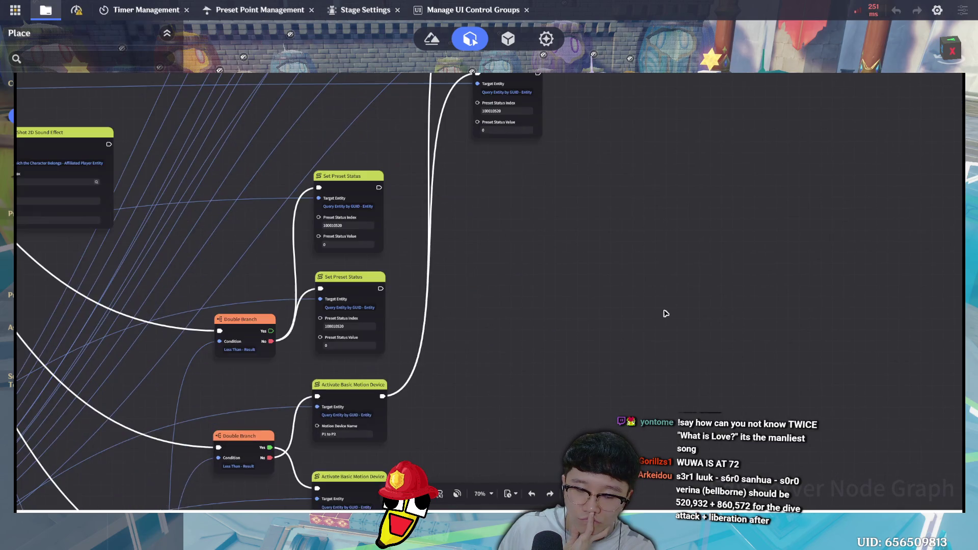
{"action": "scroll", "coordinate": [618, 393], "scroll_direction": "down", "scroll_amount": 8}
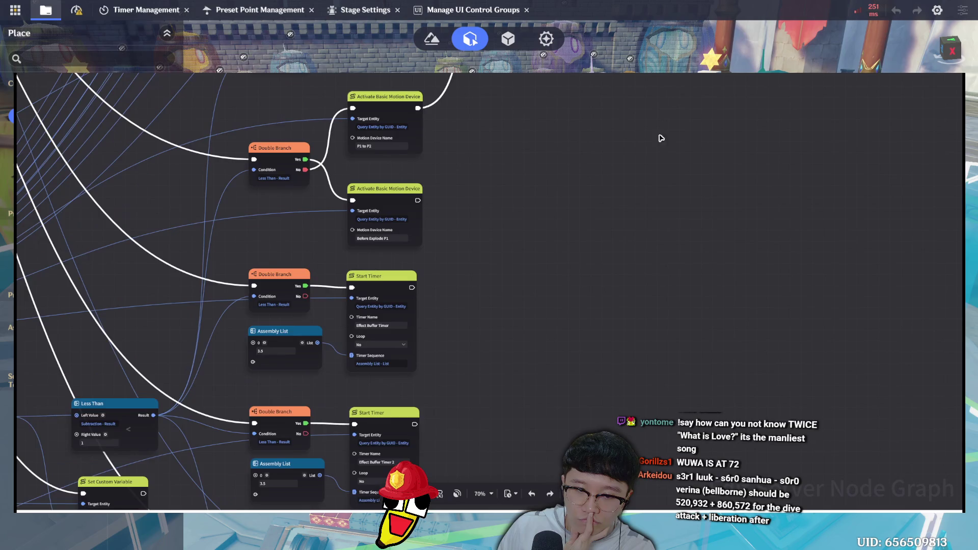
{"action": "scroll", "coordinate": [661, 127], "scroll_direction": "down", "scroll_amount": 5}
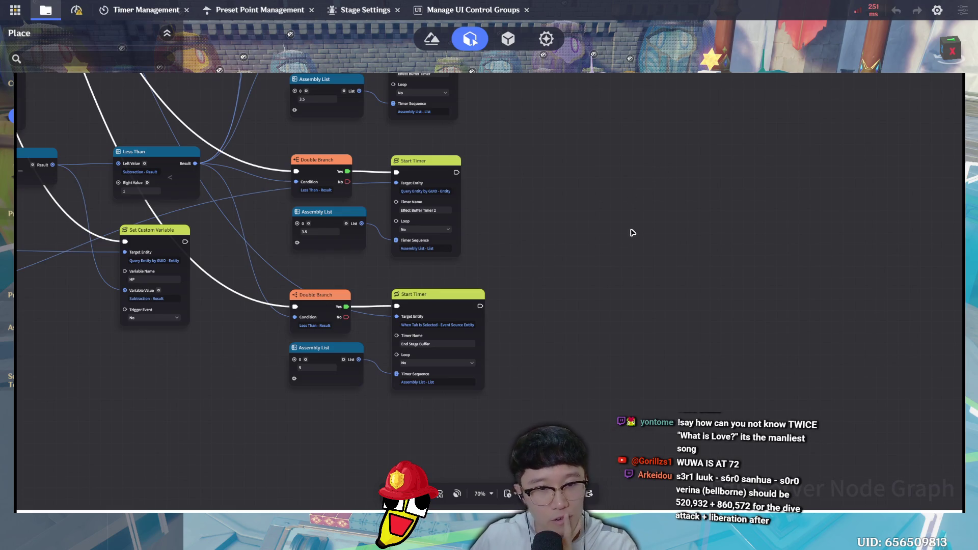
{"action": "mouse_move", "coordinate": [616, 248]}
{"action": "left_mouse_down"}
{"action": "mouse_move", "coordinate": [656, 276]}
{"action": "mouse_move", "coordinate": [695, 273]}
{"action": "mouse_move", "coordinate": [699, 282]}
{"action": "left_mouse_up"}
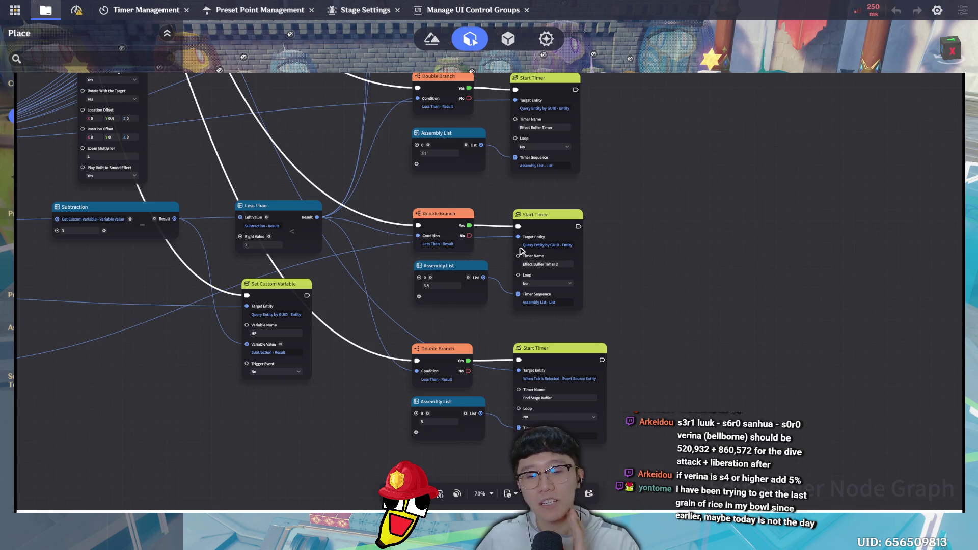
{"action": "left_click", "coordinate": [519, 248]}
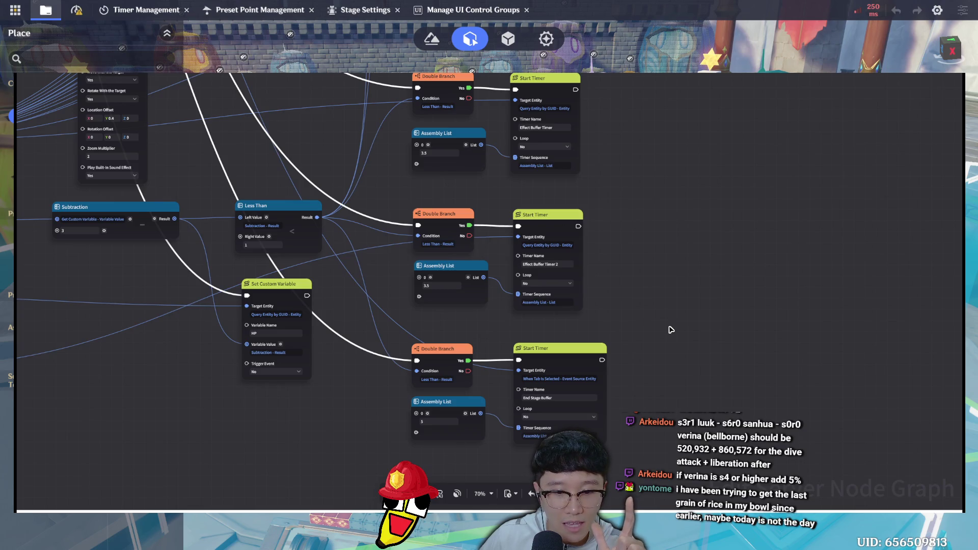
{"action": "left_click_drag", "start_coordinate": [471, 362], "coordinate": [517, 366]}
Wire the middle Double Branch's Yes output into the End Stage Buffer timer, replacing the bottom branch's link
{"action": "left_click", "coordinate": [436, 368]}
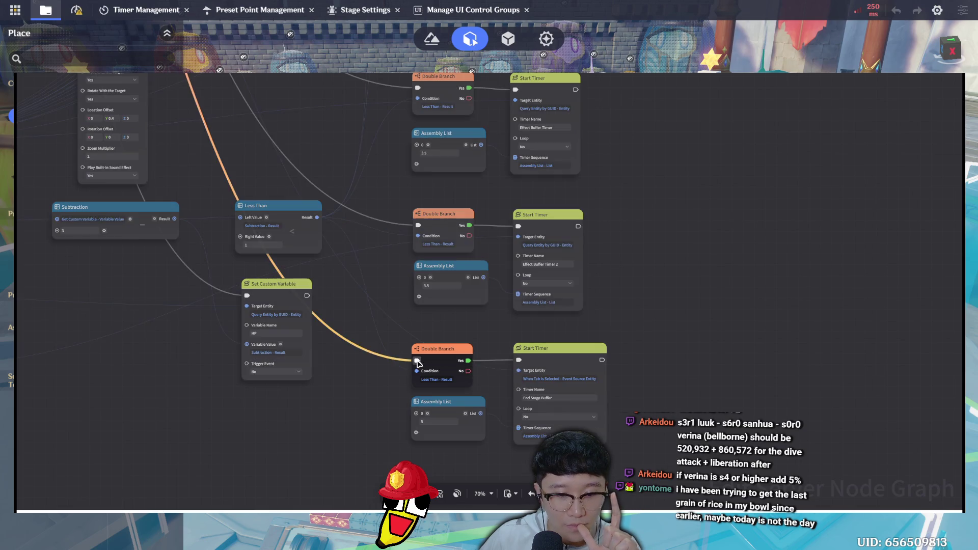
{"action": "left_click", "coordinate": [518, 362]}
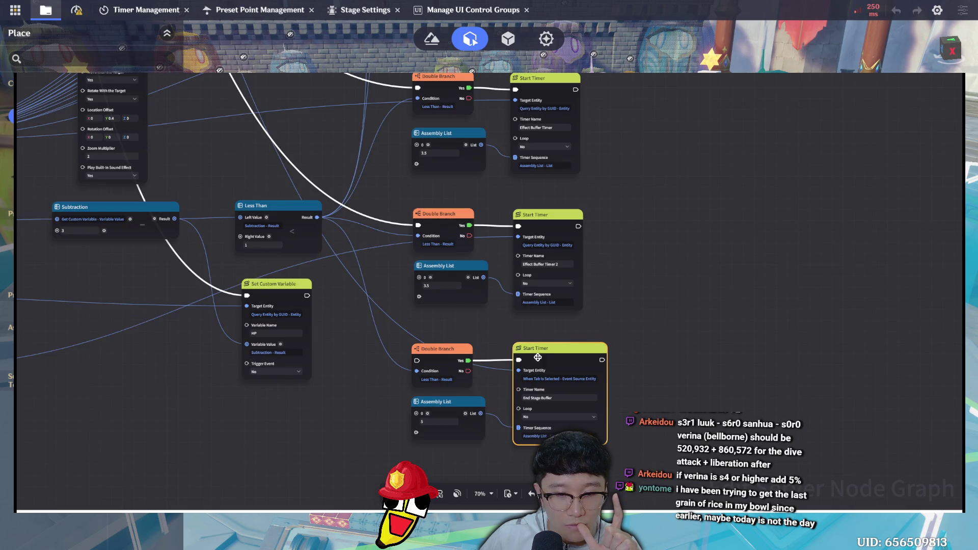
{"action": "left_click_drag", "start_coordinate": [469, 225], "coordinate": [519, 362]}
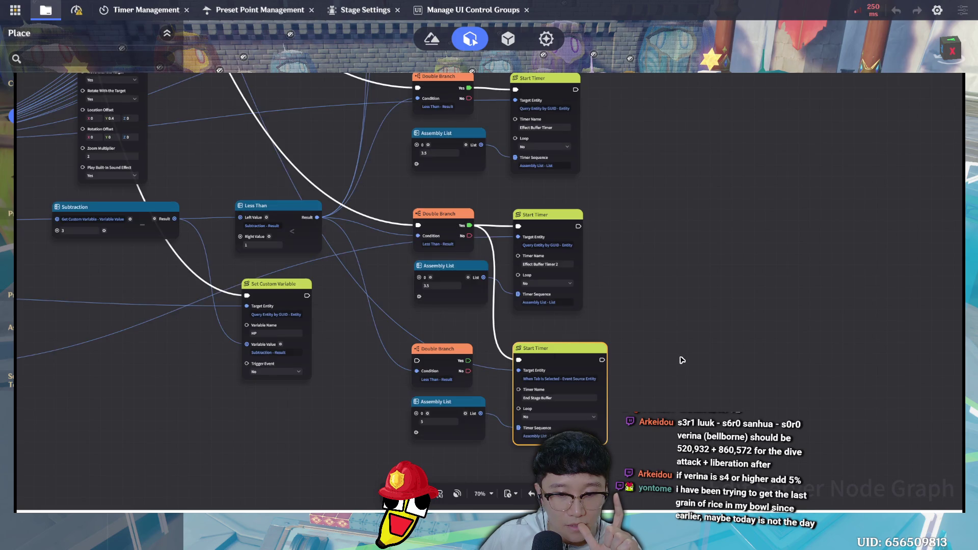
{"action": "left_click", "coordinate": [682, 360]}
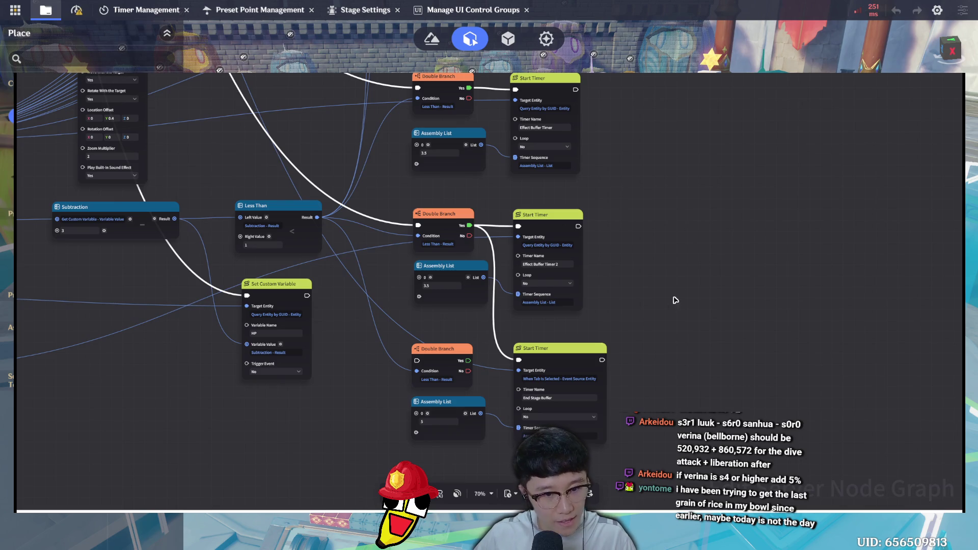
{"action": "left_click_drag", "start_coordinate": [718, 374], "coordinate": [760, 312]}
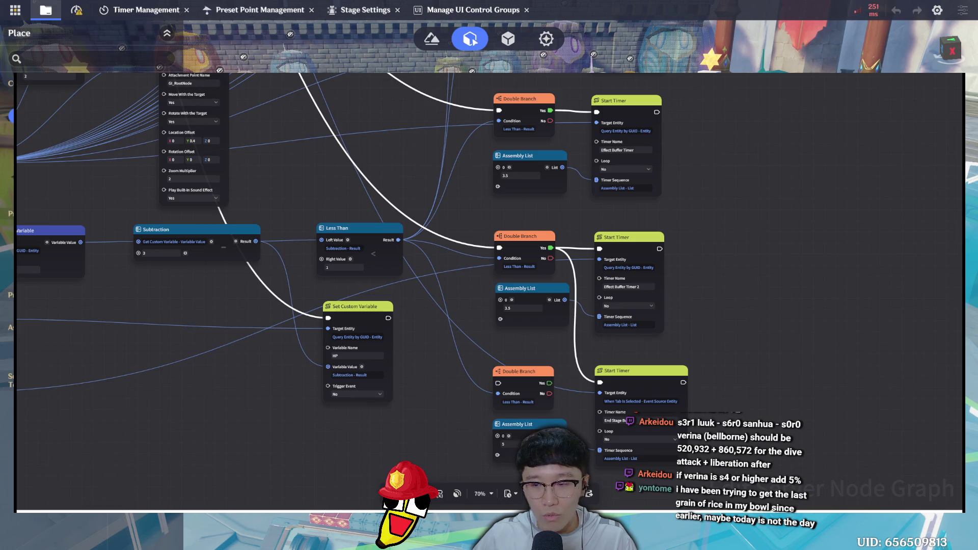
{"action": "scroll", "coordinate": [489, 291], "scroll_direction": "down", "scroll_amount": 3}
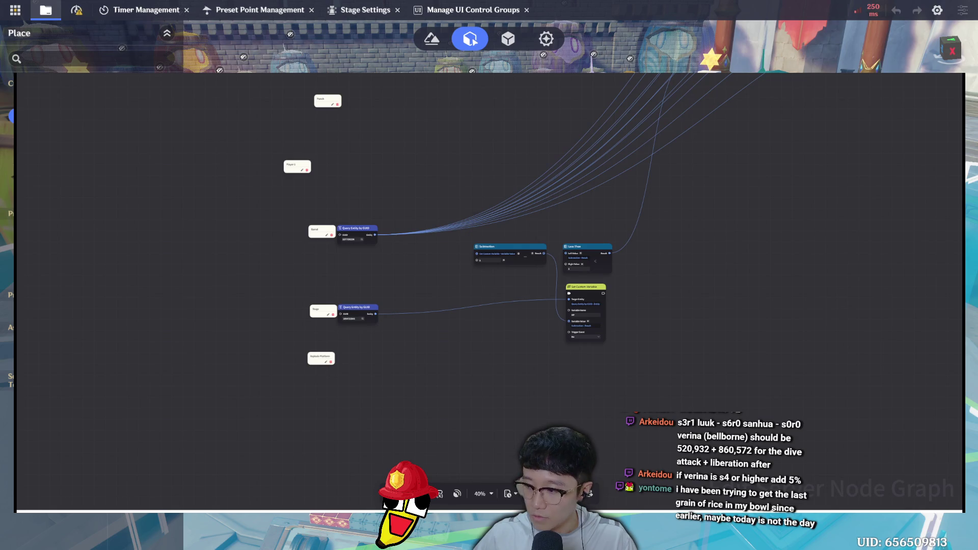
{"action": "key", "text": "Escape"}
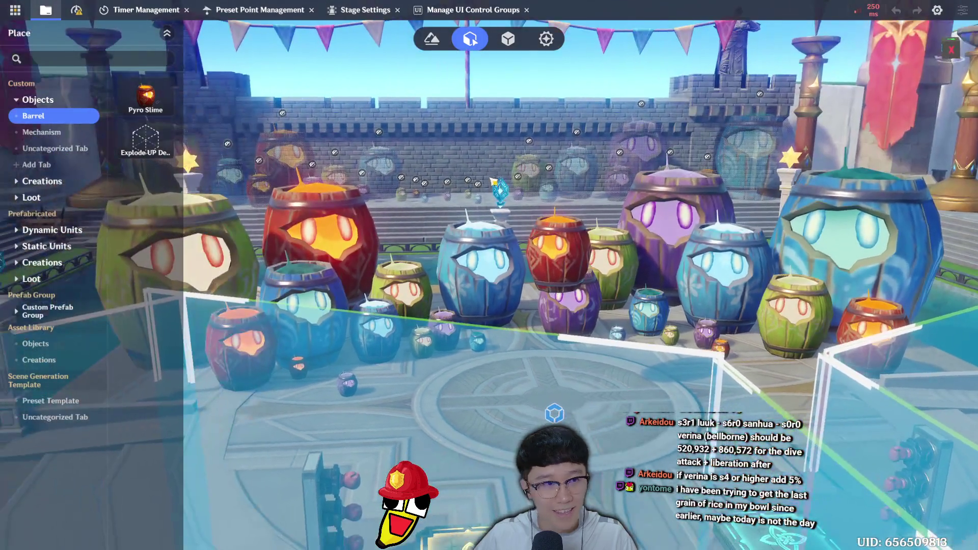
Save the Barrel Impact stage and start a Direct Upload test play
{"action": "key", "text": "ctrl+s"}
{"action": "left_click", "coordinate": [17, 11]}
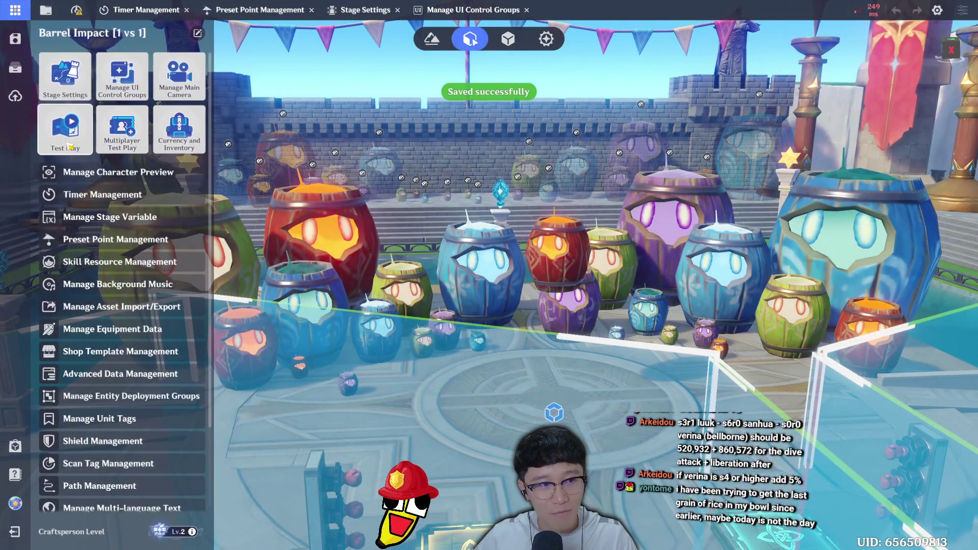
{"action": "left_click", "coordinate": [59, 127]}
{"action": "left_click", "coordinate": [552, 322]}
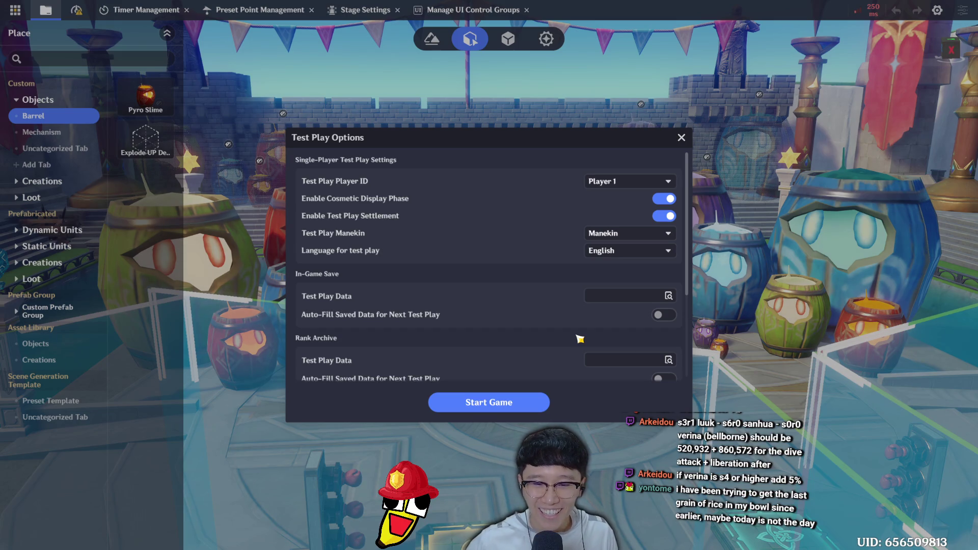
{"action": "left_click", "coordinate": [460, 403]}
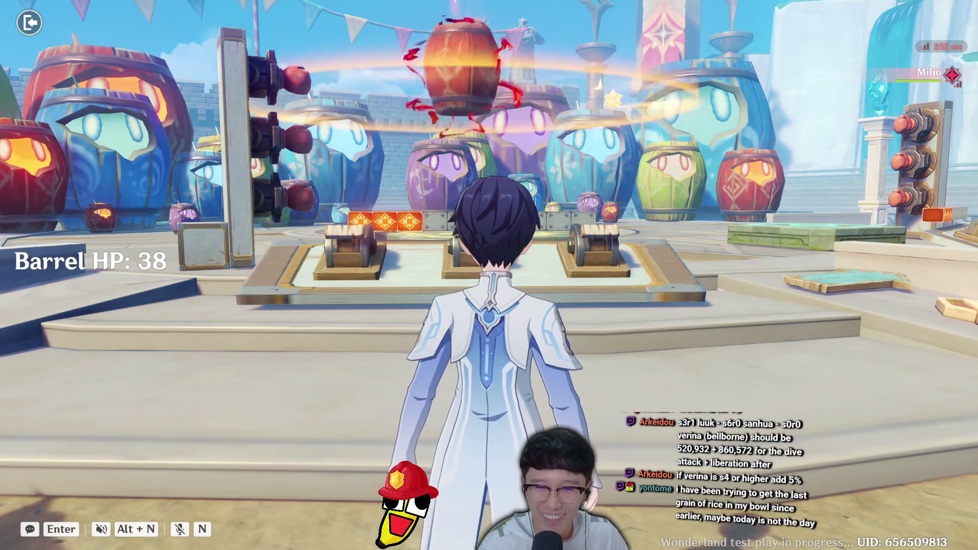
Walk to the Hit 3 lever and pull it, dropping Barrel HP from 38 to 35
{"action": "key", "text": "w"}
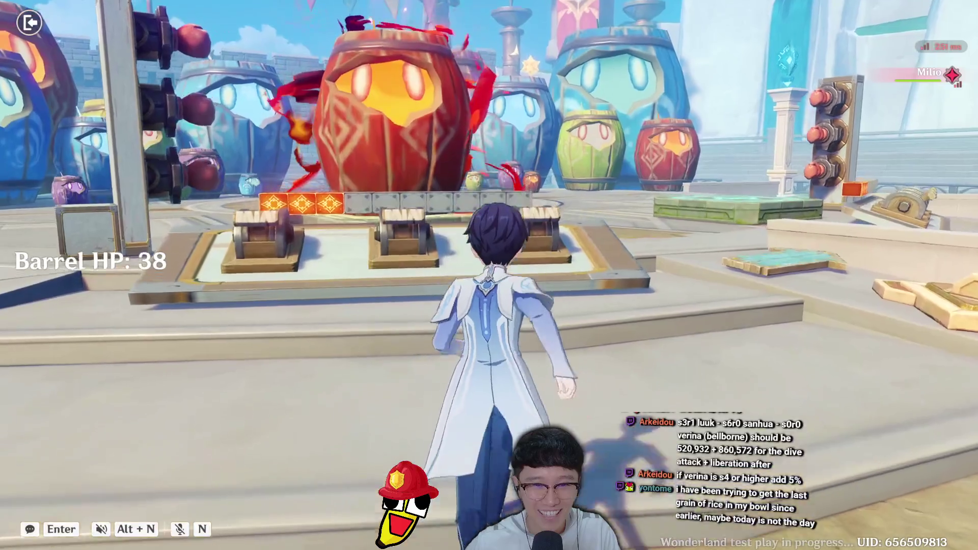
{"action": "key", "text": "d"}
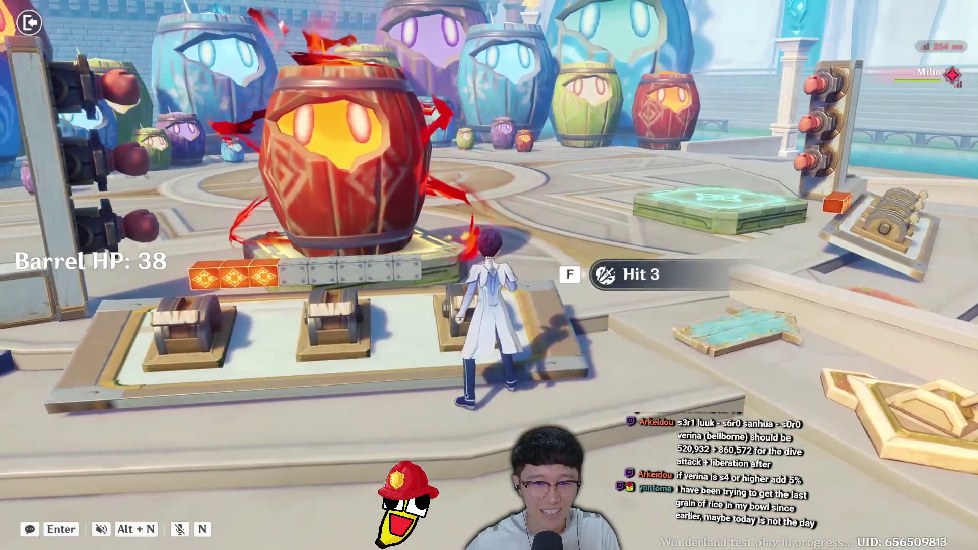
{"action": "key", "text": "f"}
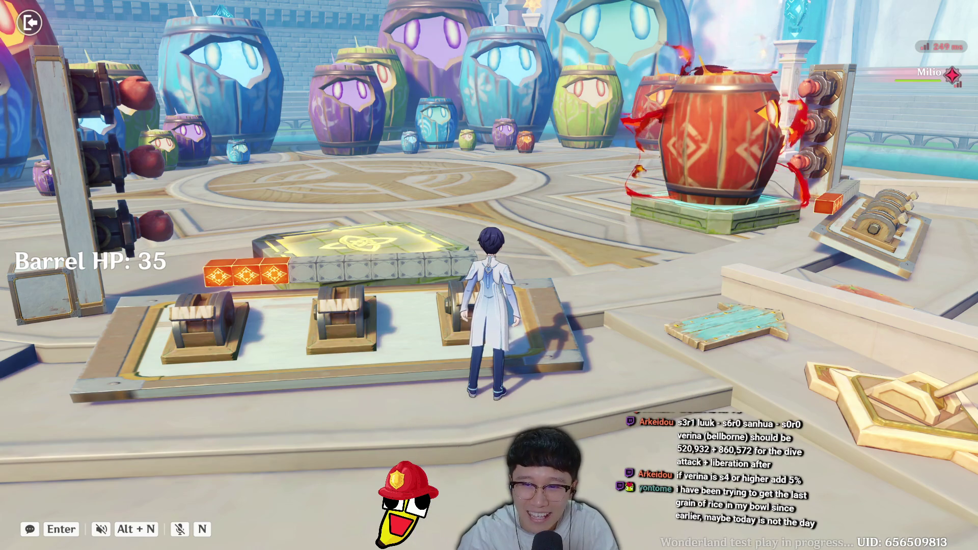
Run around the lever platform and back toward the barrel arena
{"action": "key", "text": "a"}
{"action": "key", "text": "w"}
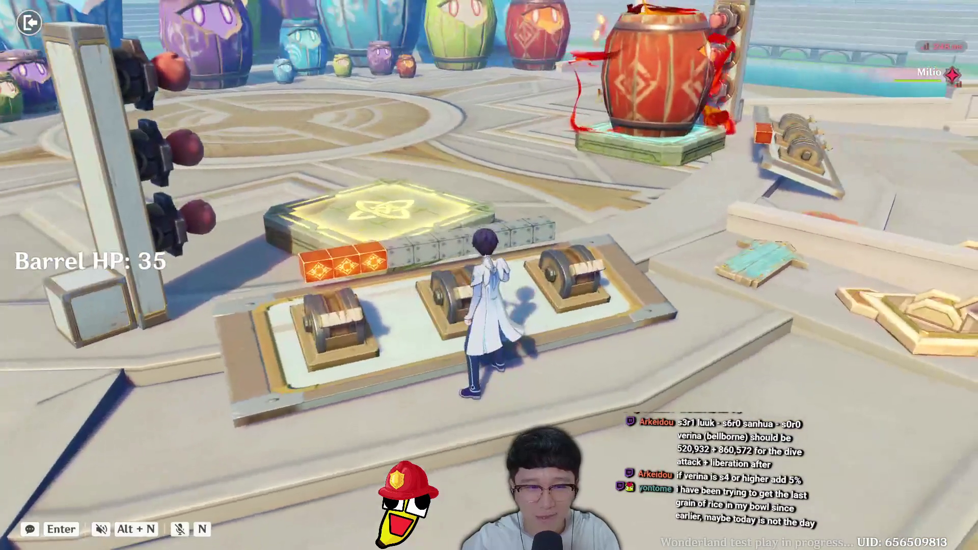
{"action": "key", "text": "a"}
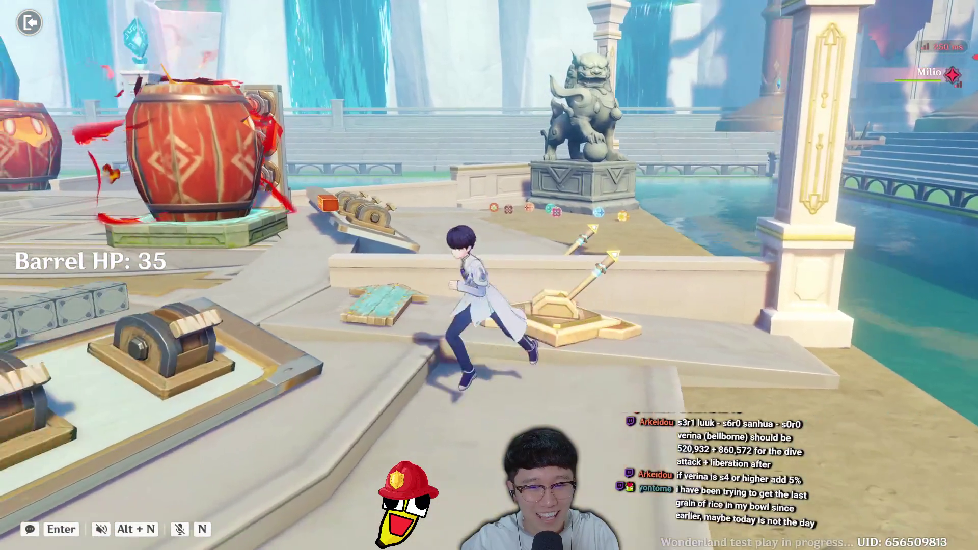
{"action": "key", "text": "w"}
{"action": "key", "text": "a"}
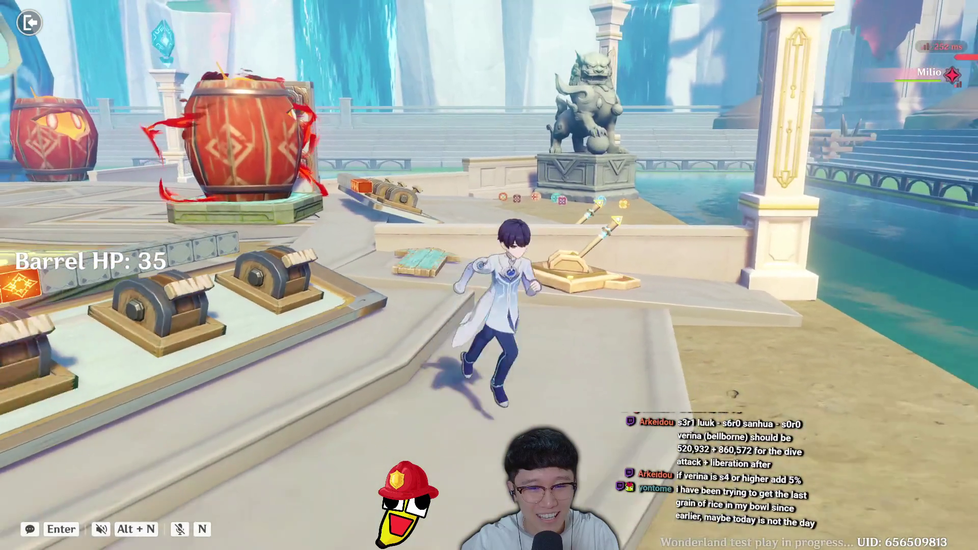
{"action": "key", "text": "w"}
{"action": "key", "text": "a"}
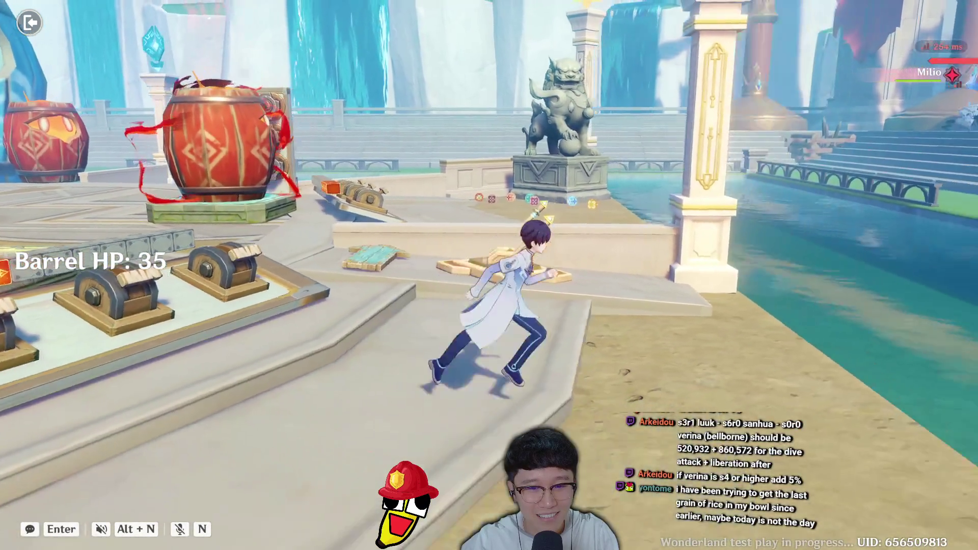
{"action": "key", "text": "w"}
{"action": "key", "text": "a"}
{"action": "key", "text": "w"}
{"action": "key", "text": "a"}
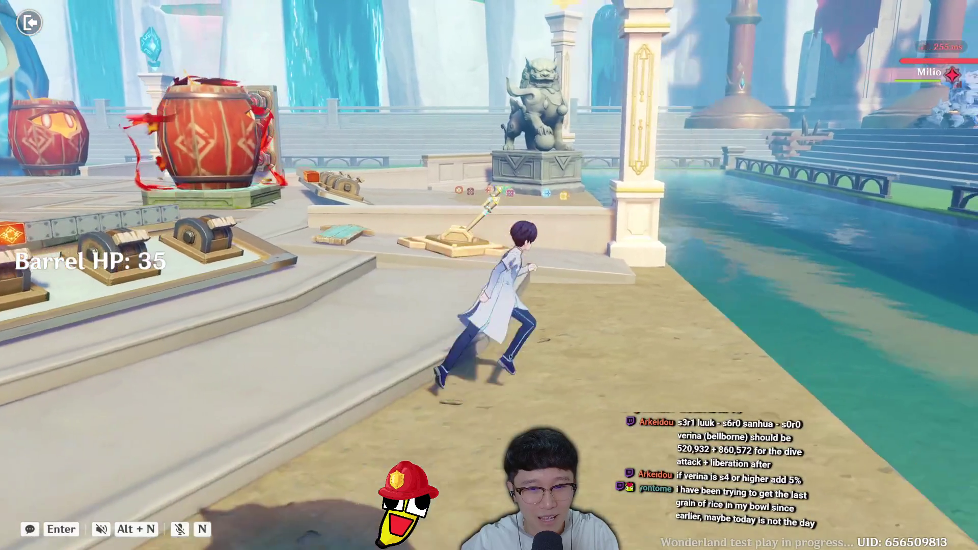
{"action": "key", "text": "w"}
{"action": "key", "text": "a"}
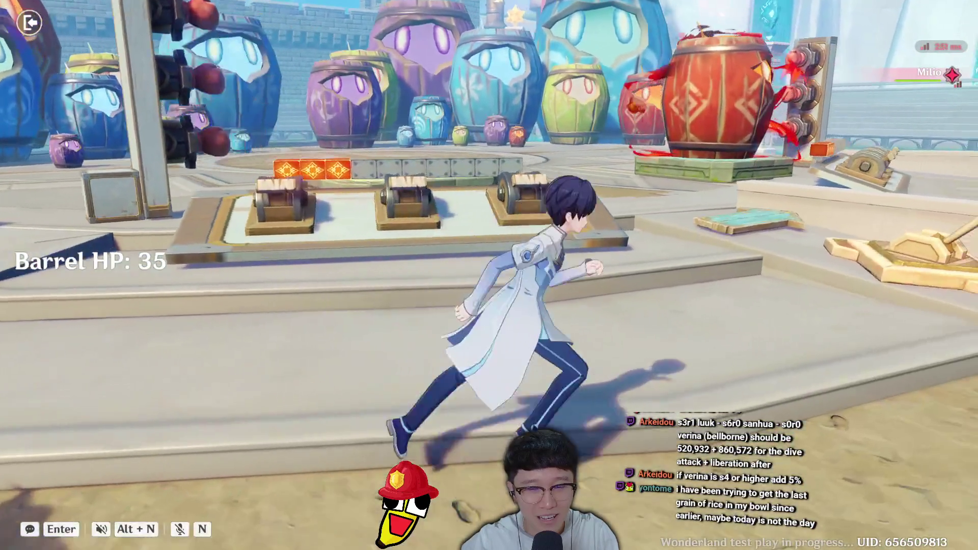
{"action": "key", "text": "w"}
Abandon the test challenge and leave the results screen
{"action": "key", "text": "Escape"}
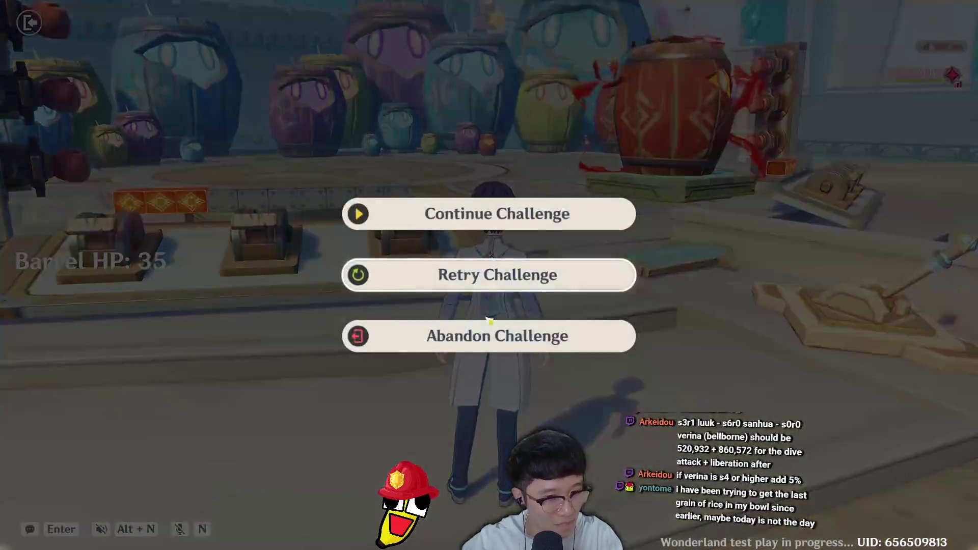
{"action": "left_click", "coordinate": [489, 338]}
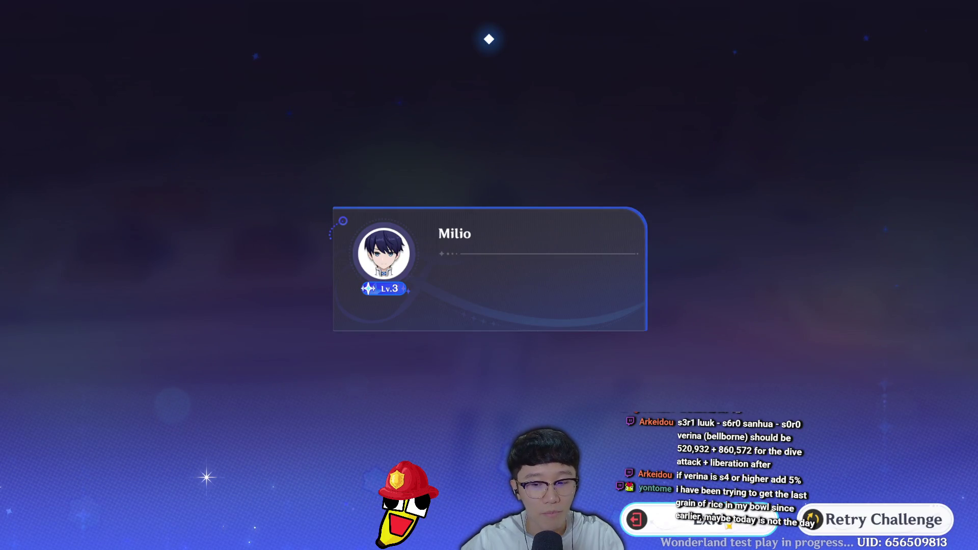
{"action": "left_click", "coordinate": [731, 520]}
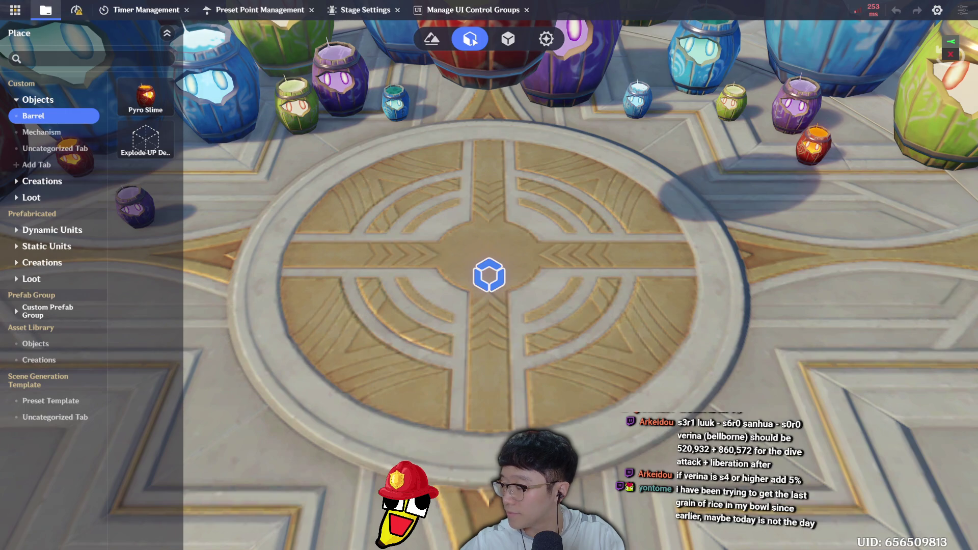
Zoom out over the barrel arena in the editor viewport
{"action": "scroll", "coordinate": [540, 237], "scroll_direction": "down", "scroll_amount": 5}
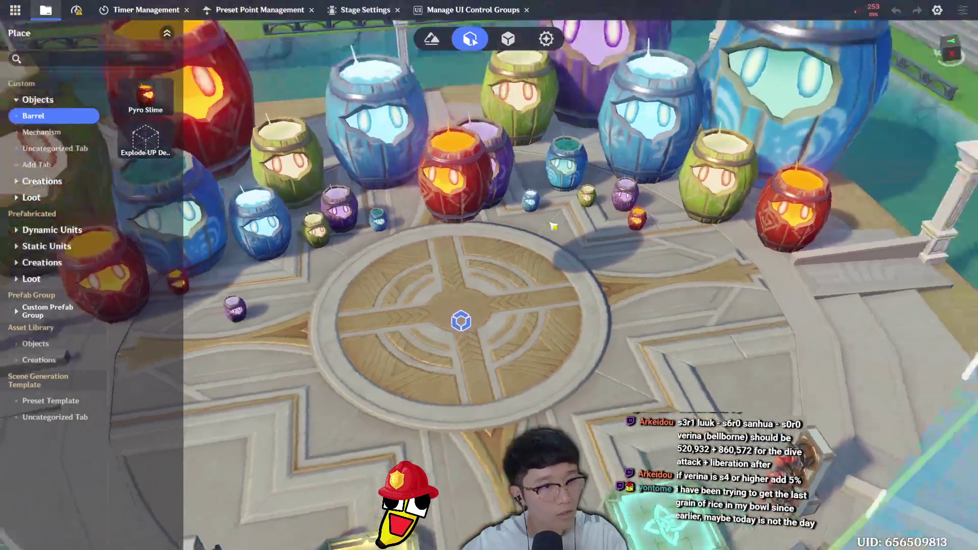
{"action": "scroll", "coordinate": [549, 223], "scroll_direction": "down", "scroll_amount": 2}
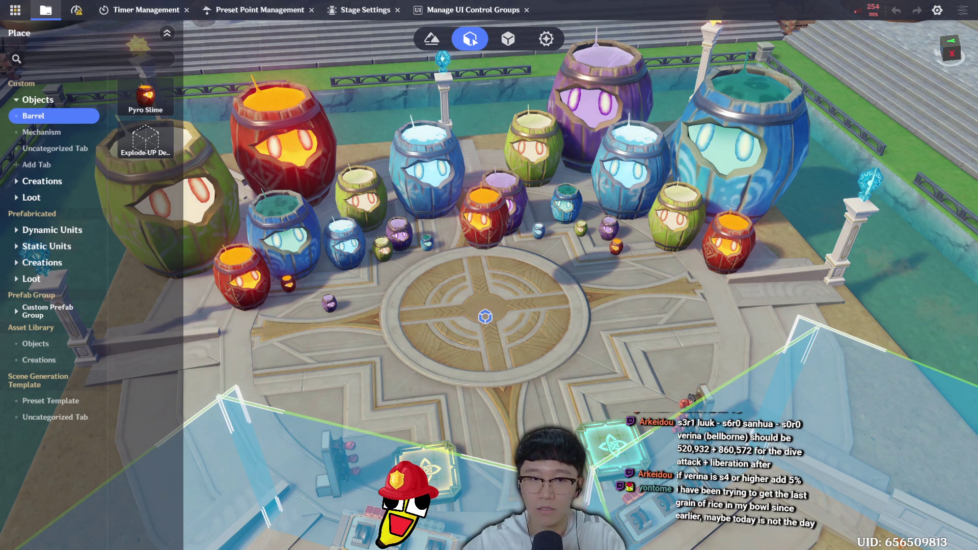
Start another Direct Upload test play of the Barrel Impact stage
{"action": "left_click", "coordinate": [15, 10]}
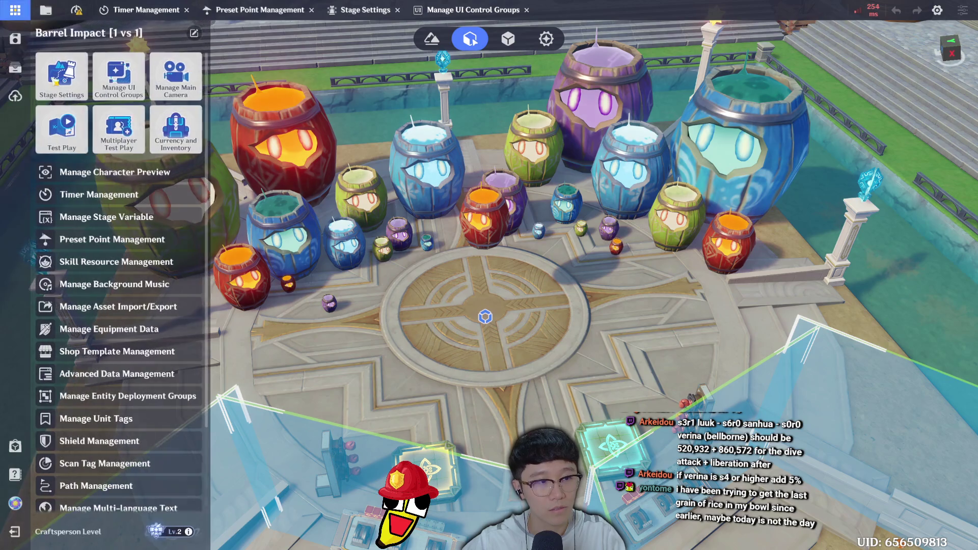
{"action": "left_click", "coordinate": [79, 146]}
{"action": "left_click", "coordinate": [585, 323]}
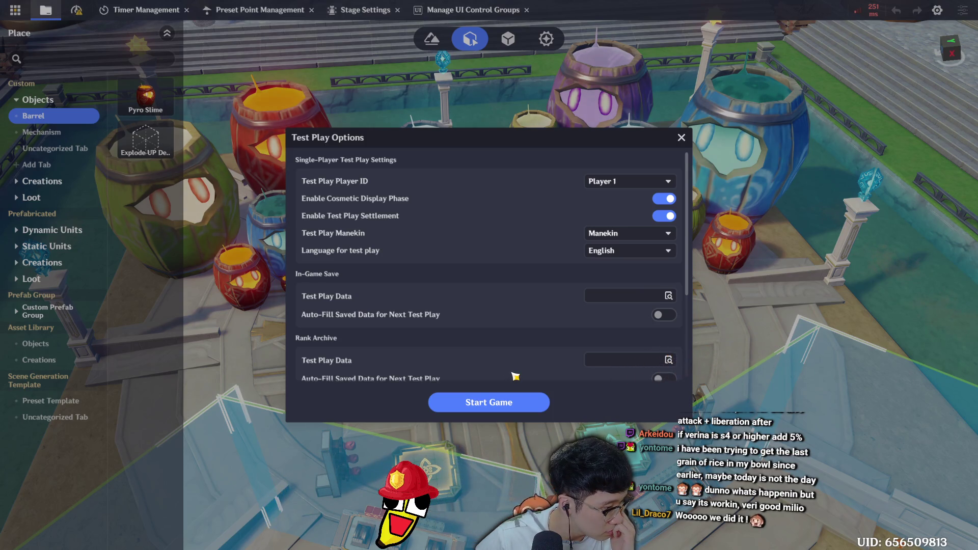
{"action": "left_click", "coordinate": [497, 403]}
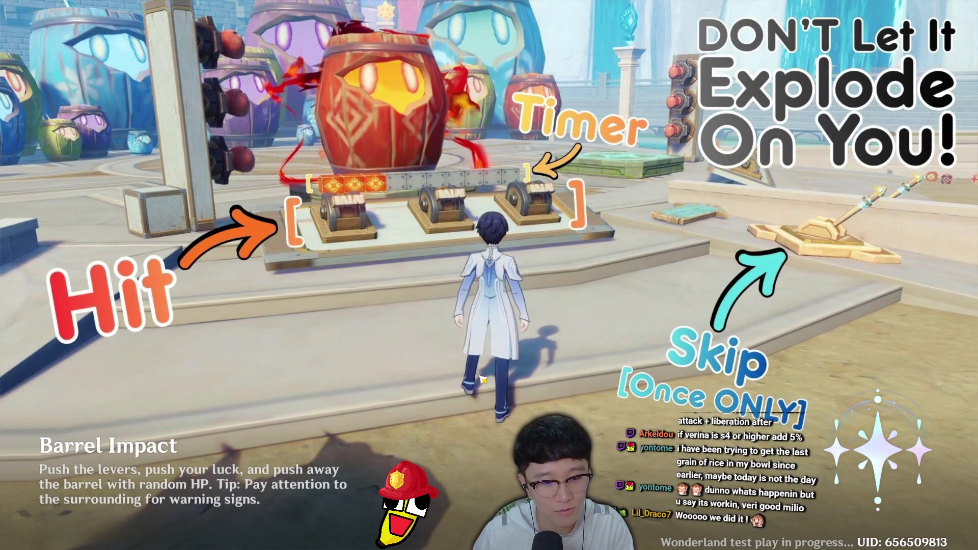
Run to the barrel, fire the hammers until Barrel HP hits 0, then exit the failed run
{"action": "key", "text": "a"}
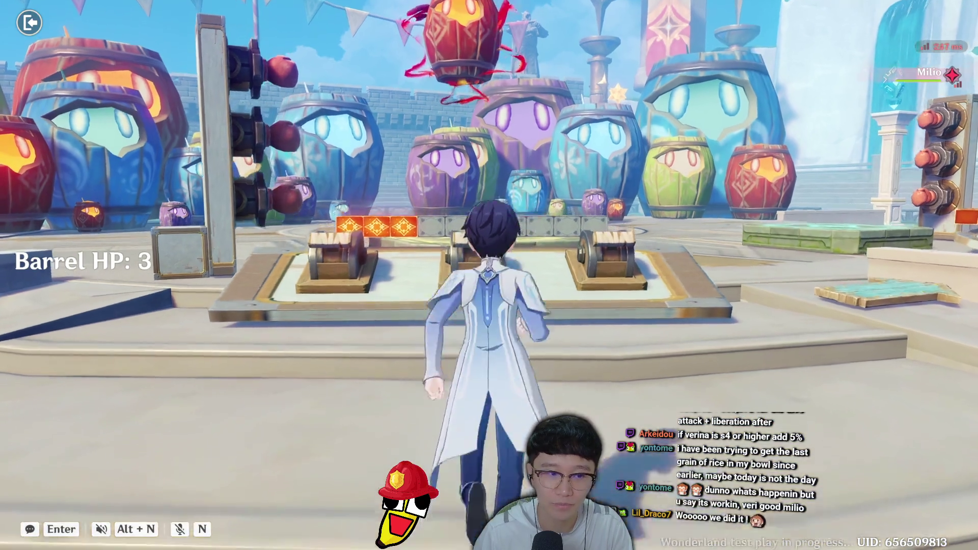
{"action": "key", "text": "w"}
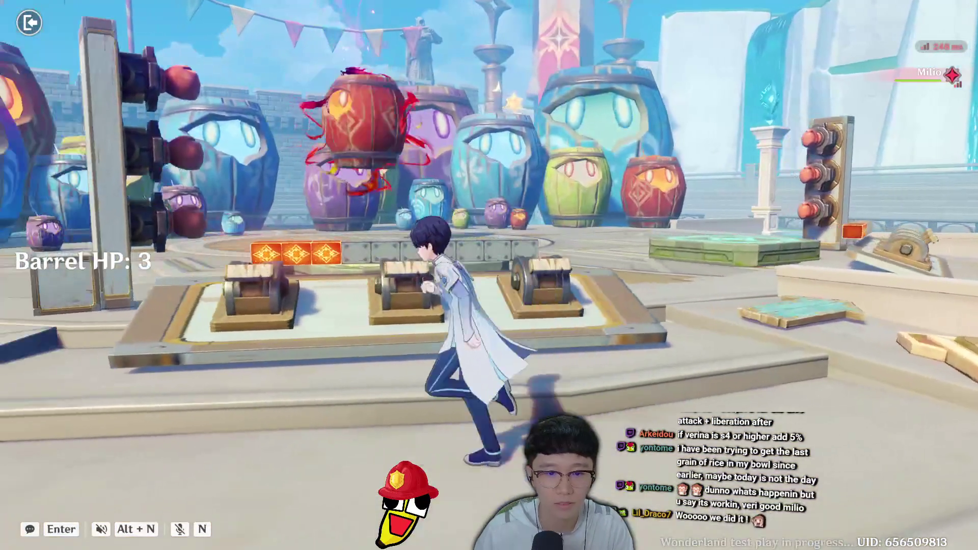
{"action": "key", "text": "w"}
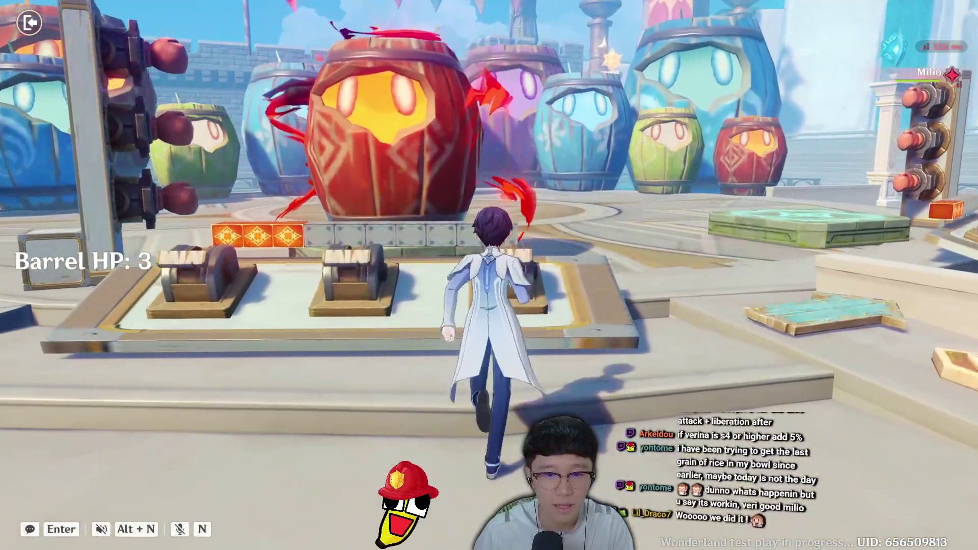
{"action": "key", "text": "f"}
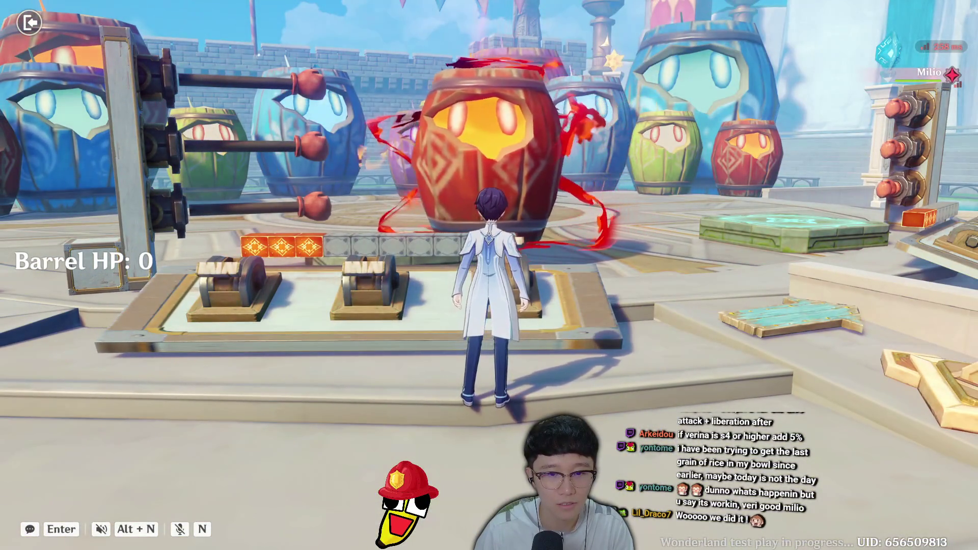
{"action": "key", "text": "a"}
{"action": "key", "text": "w"}
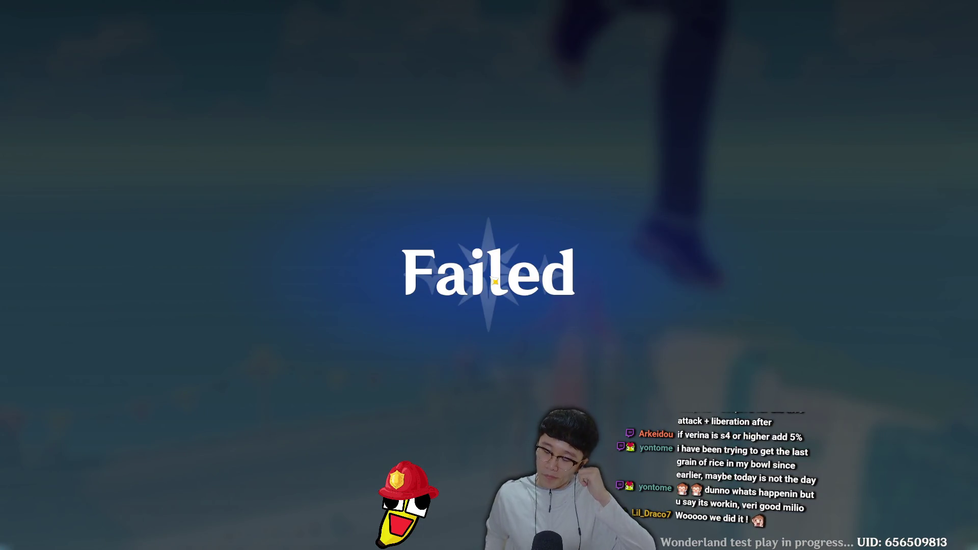
{"action": "left_click", "coordinate": [494, 281]}
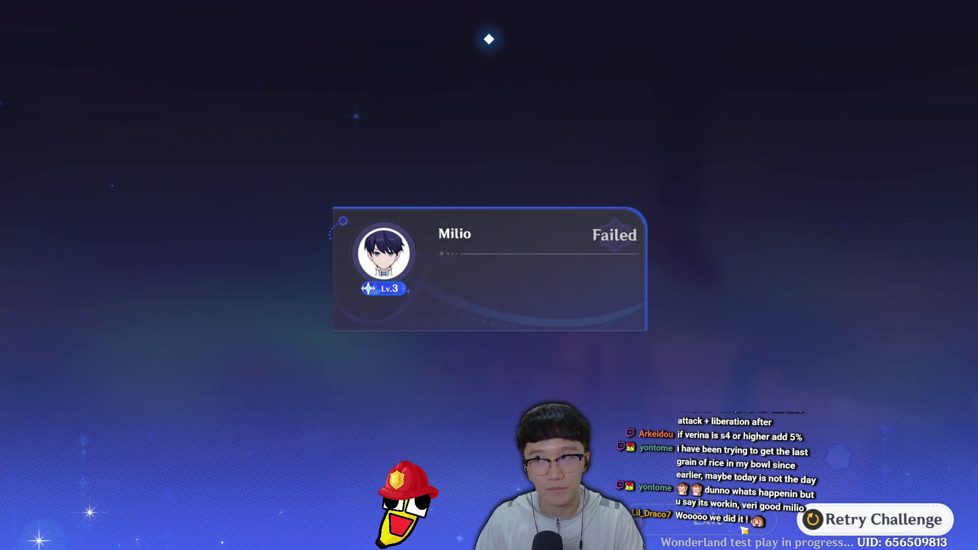
{"action": "left_click", "coordinate": [744, 530]}
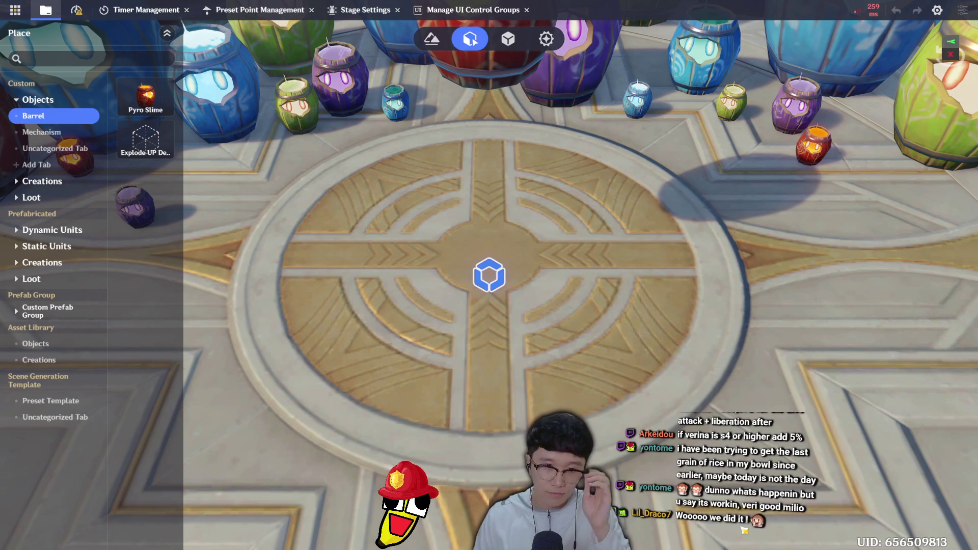
Select the Settlement Check plane, review its Collision Trigger's Effective Target, and open its End Stage graph
{"action": "mouse_move", "coordinate": [744, 531]}
{"action": "left_mouse_down"}
{"action": "mouse_move", "coordinate": [790, 64]}
{"action": "mouse_move", "coordinate": [637, 96]}
{"action": "left_mouse_up"}
{"action": "left_click", "coordinate": [637, 96]}
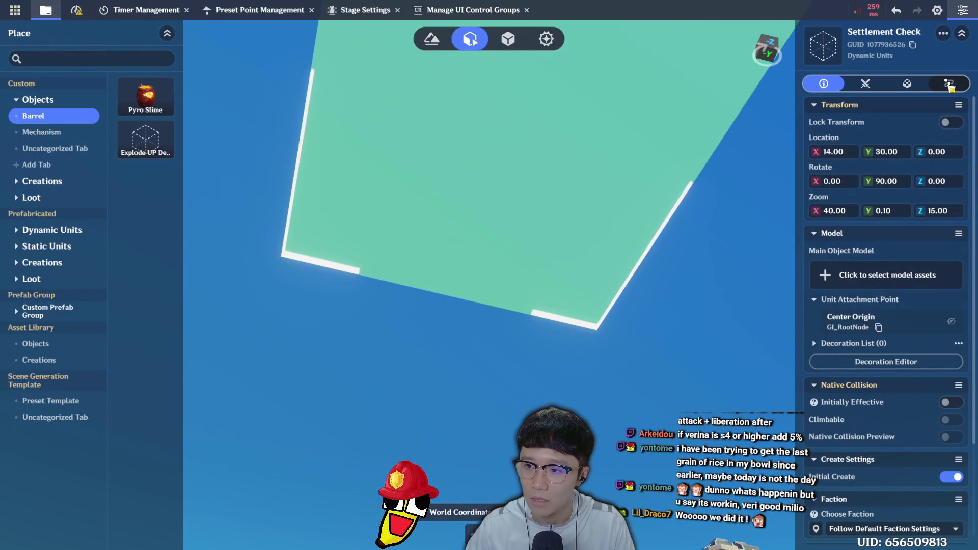
{"action": "left_click", "coordinate": [948, 84]}
{"action": "left_click", "coordinate": [902, 353]}
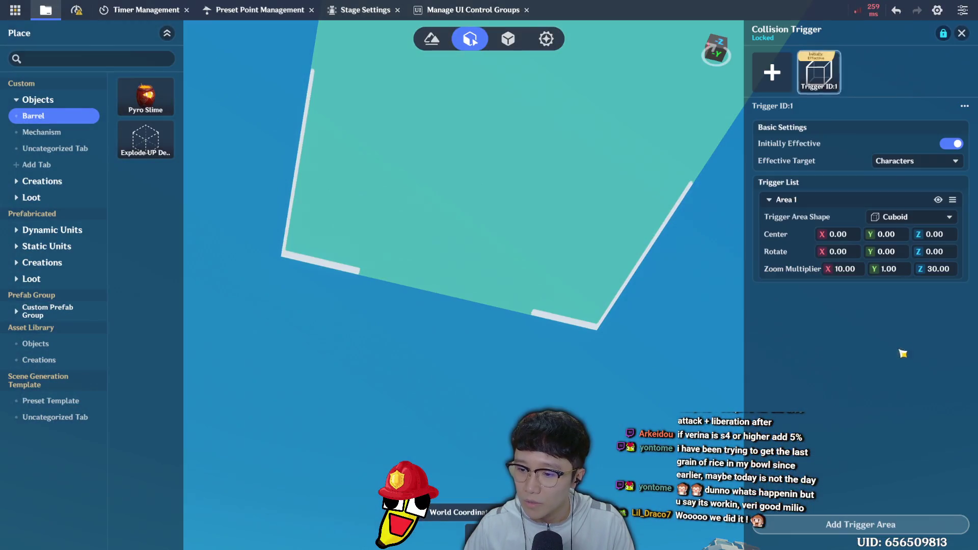
{"action": "left_click", "coordinate": [947, 161]}
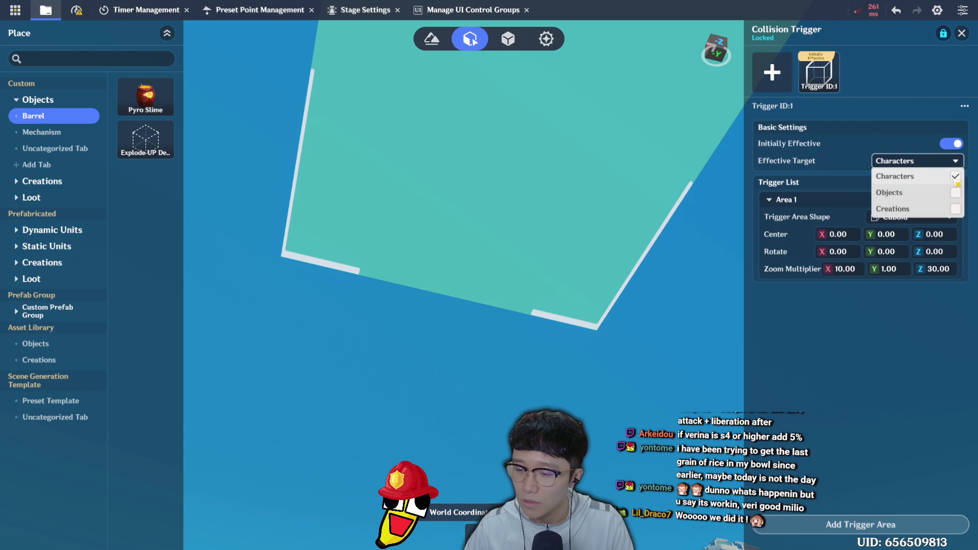
{"action": "left_click", "coordinate": [968, 39]}
{"action": "left_click", "coordinate": [963, 36]}
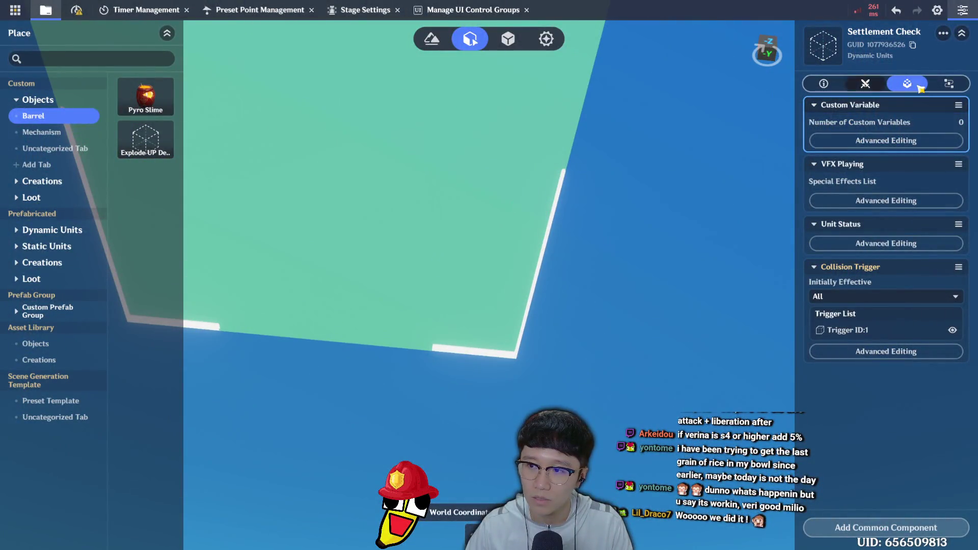
{"action": "left_click", "coordinate": [949, 84]}
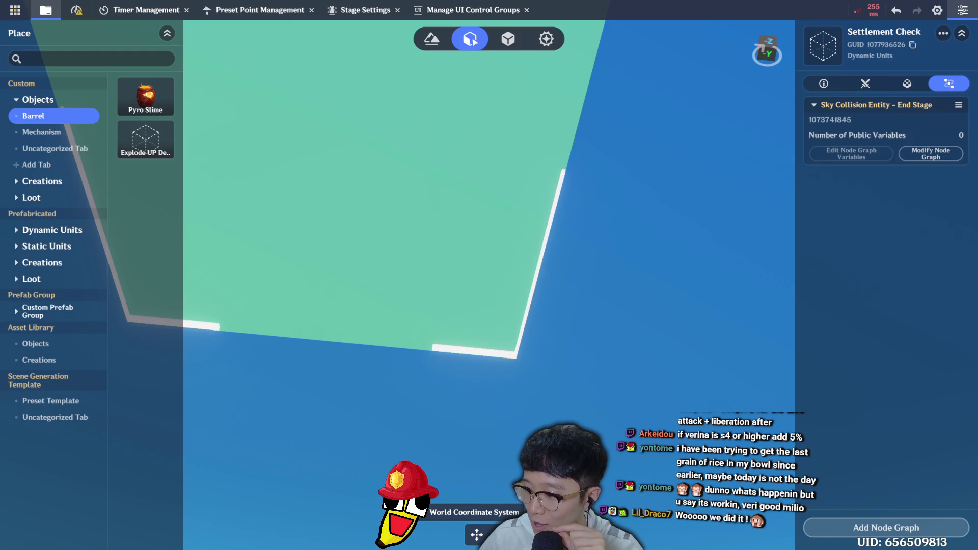
{"action": "left_click", "coordinate": [931, 153]}
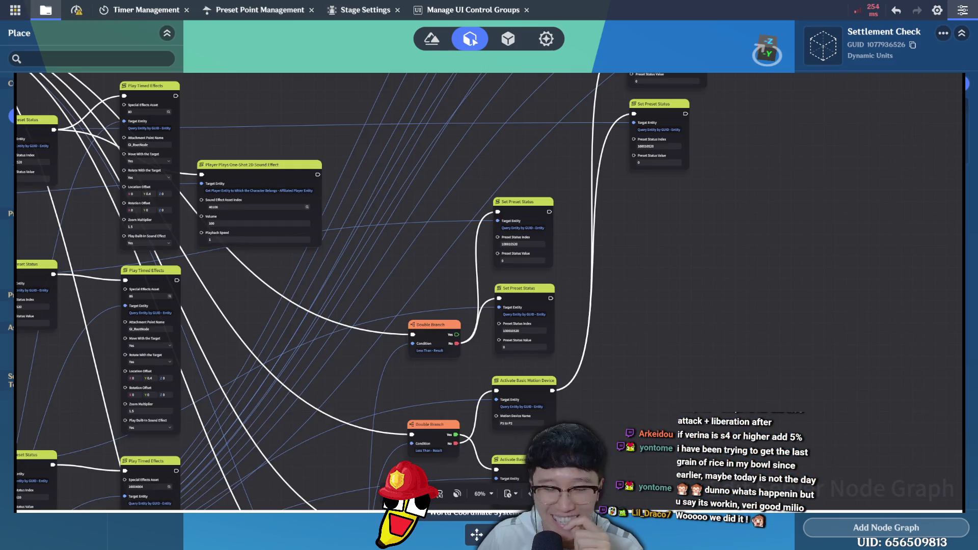
{"action": "left_click_drag", "start_coordinate": [712, 316], "coordinate": [711, 310]}
{"action": "left_click_drag", "start_coordinate": [709, 286], "coordinate": [672, 249]}
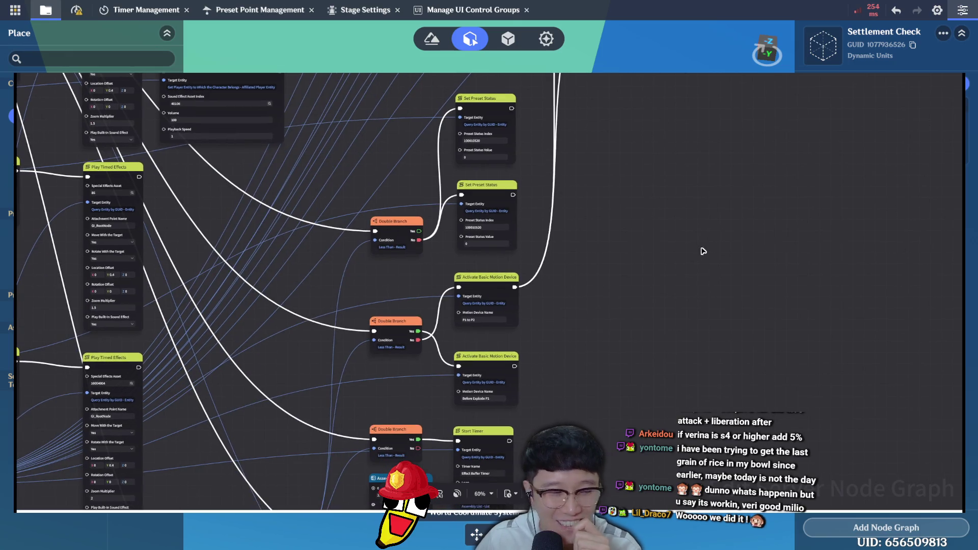
{"action": "left_click_drag", "start_coordinate": [678, 255], "coordinate": [784, 221]}
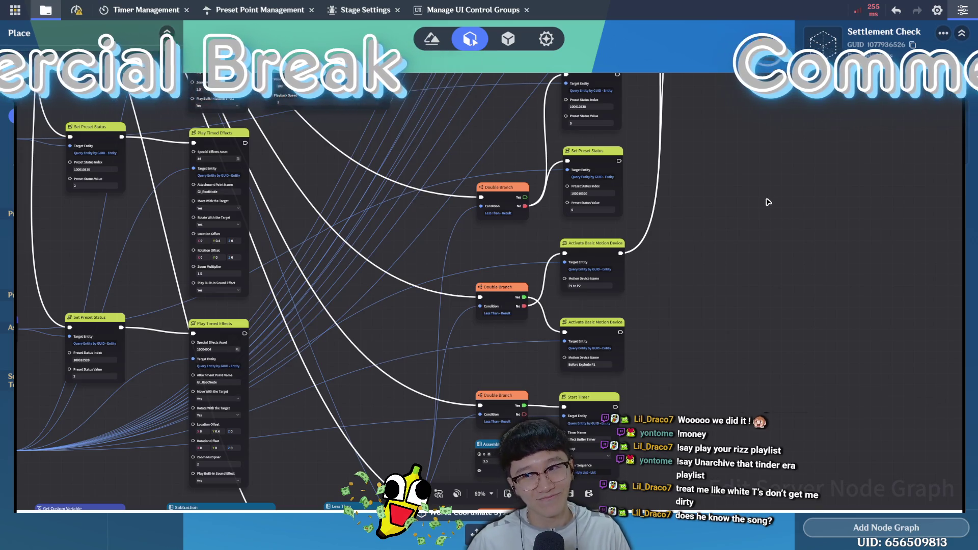
{"action": "mouse_move", "coordinate": [698, 197]}
{"action": "left_mouse_down"}
{"action": "mouse_move", "coordinate": [677, 203]}
{"action": "mouse_move", "coordinate": [665, 226]}
{"action": "left_mouse_up"}
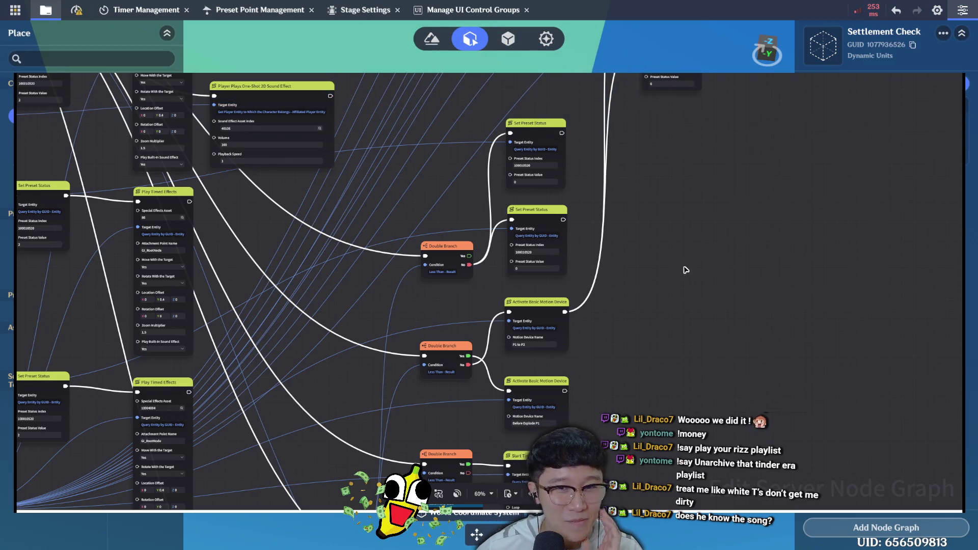
{"action": "left_click_drag", "start_coordinate": [678, 280], "coordinate": [662, 298]}
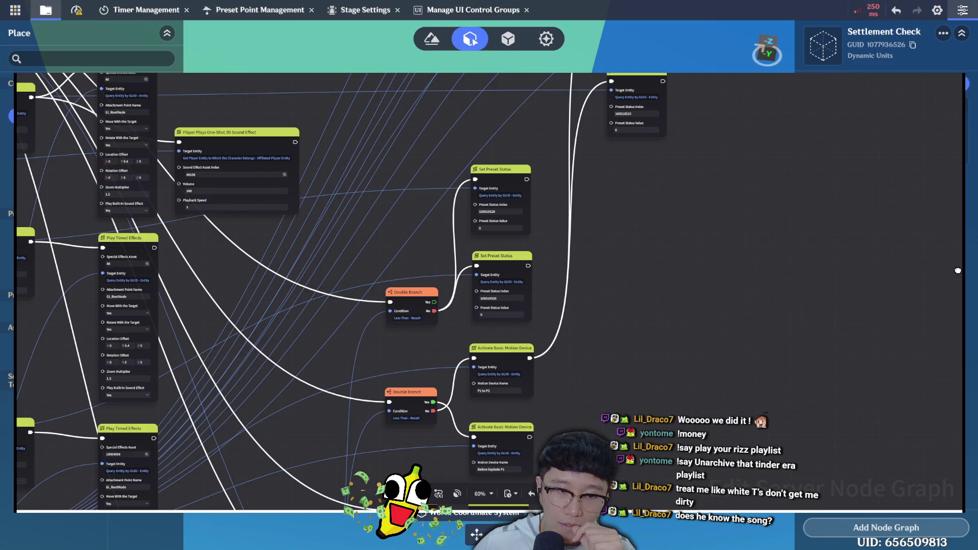
{"action": "key", "text": "a"}
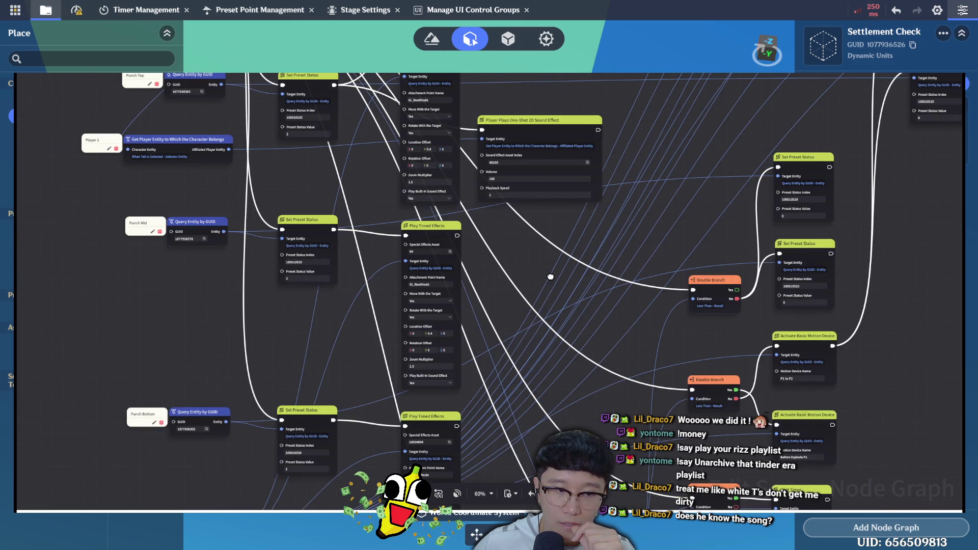
{"action": "key", "text": "a"}
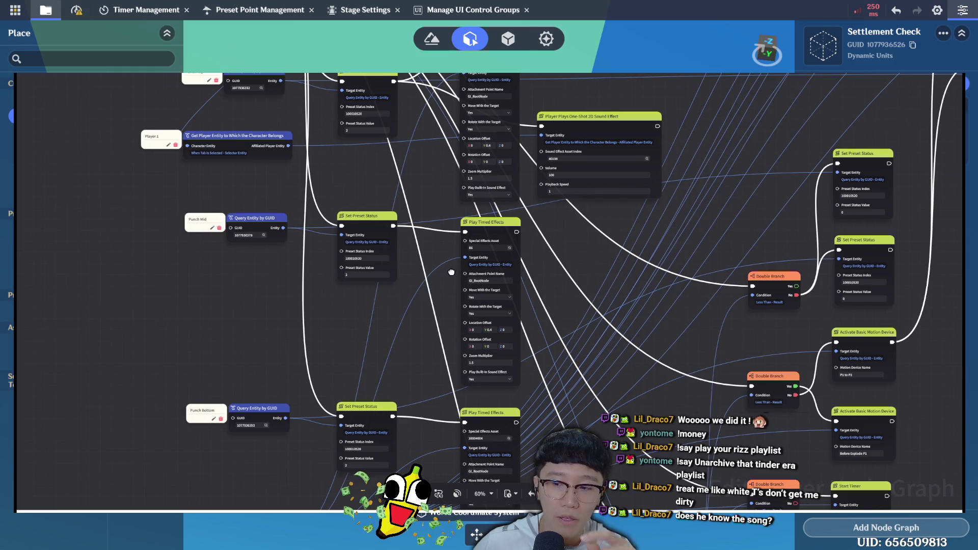
{"action": "key", "text": "d"}
{"action": "key", "text": "d"}
{"action": "key", "text": "d"}
{"action": "key", "text": "d"}
{"action": "key", "text": "d"}
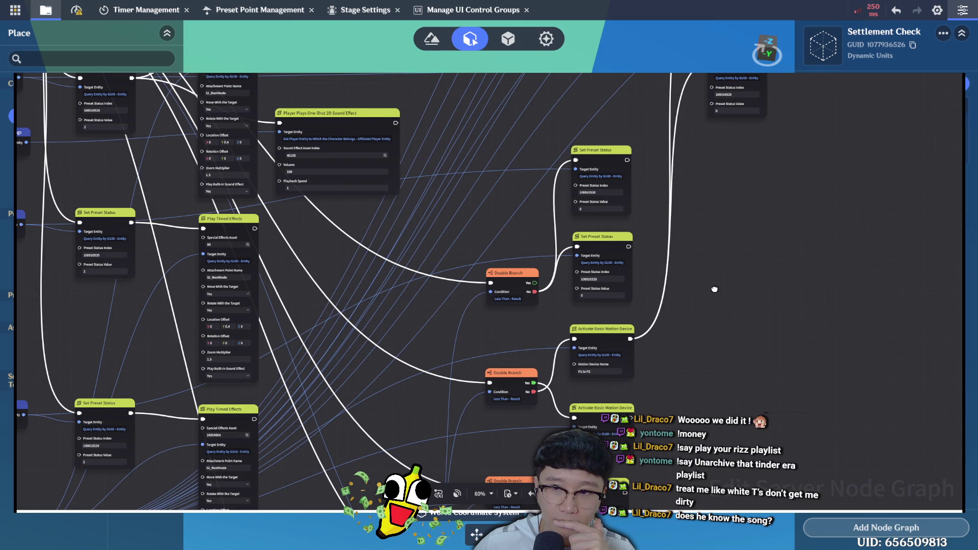
{"action": "key", "text": "d"}
{"action": "key", "text": "d"}
{"action": "key", "text": "w"}
{"action": "key", "text": "d"}
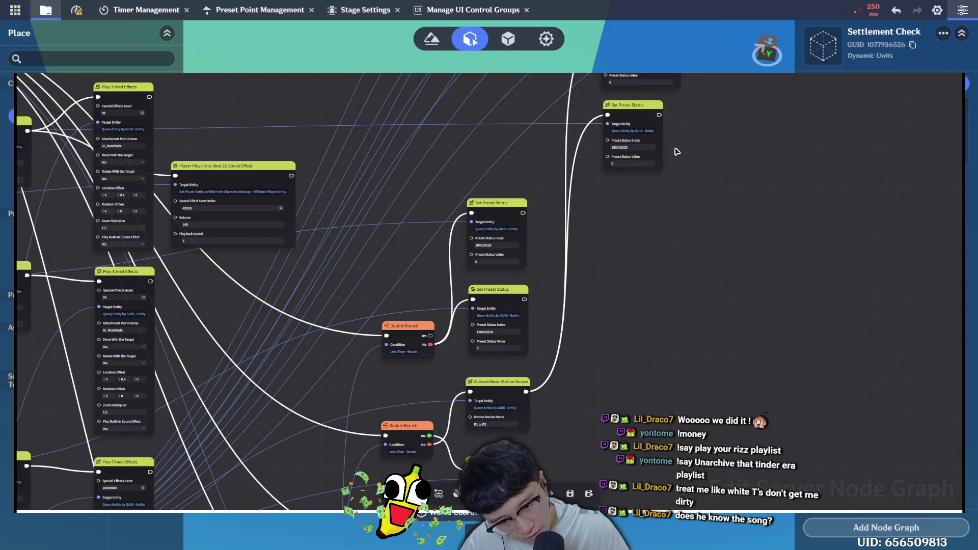
{"action": "left_click", "coordinate": [499, 264]}
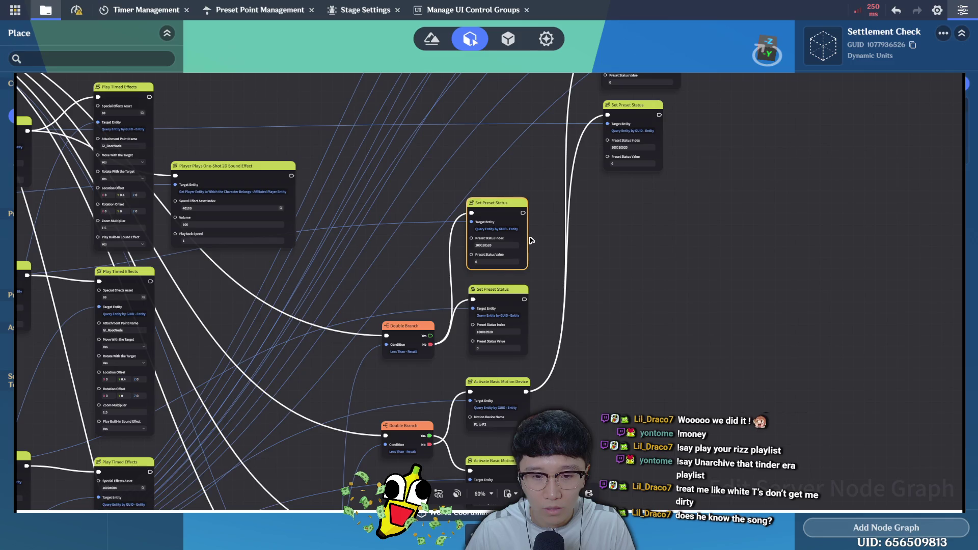
{"action": "key", "text": "ctrl+z"}
{"action": "left_click", "coordinate": [474, 302]}
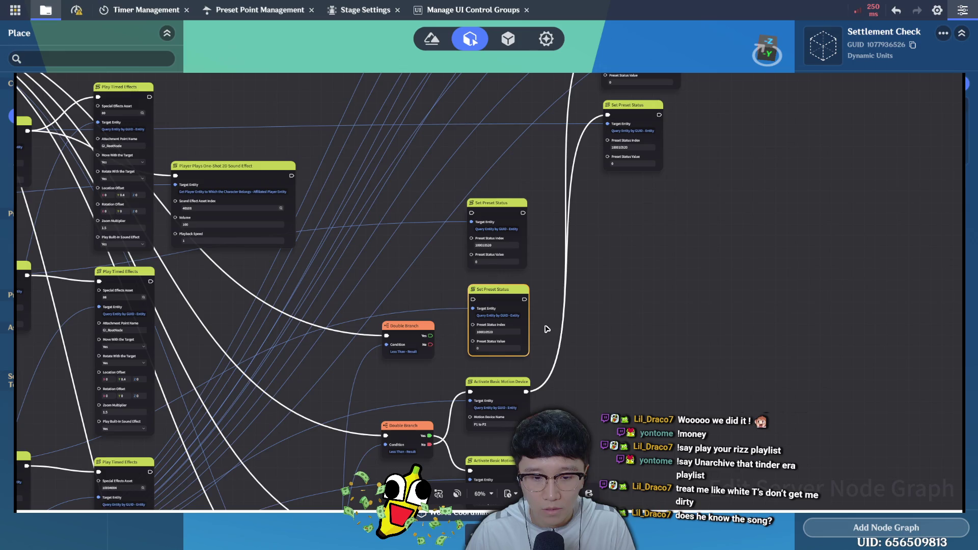
{"action": "left_click_drag", "start_coordinate": [621, 144], "coordinate": [627, 124]}
{"action": "scroll", "coordinate": [627, 125], "scroll_direction": "down", "scroll_amount": 5}
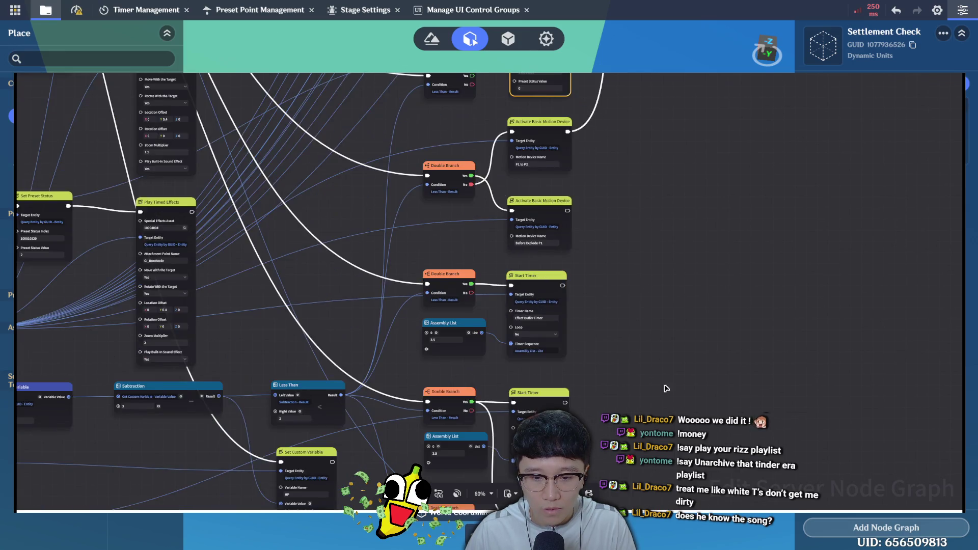
{"action": "scroll", "coordinate": [667, 200], "scroll_direction": "down", "scroll_amount": 4}
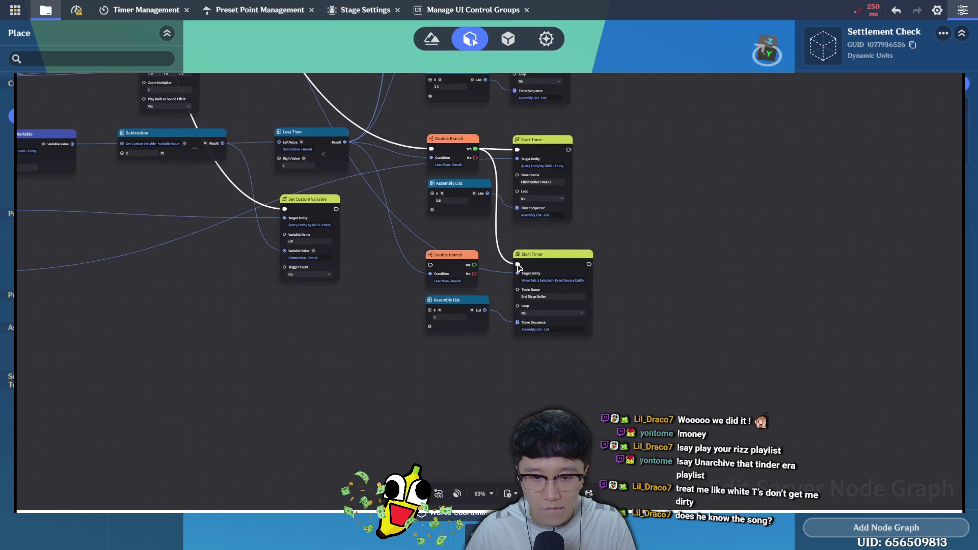
{"action": "left_click", "coordinate": [520, 269]}
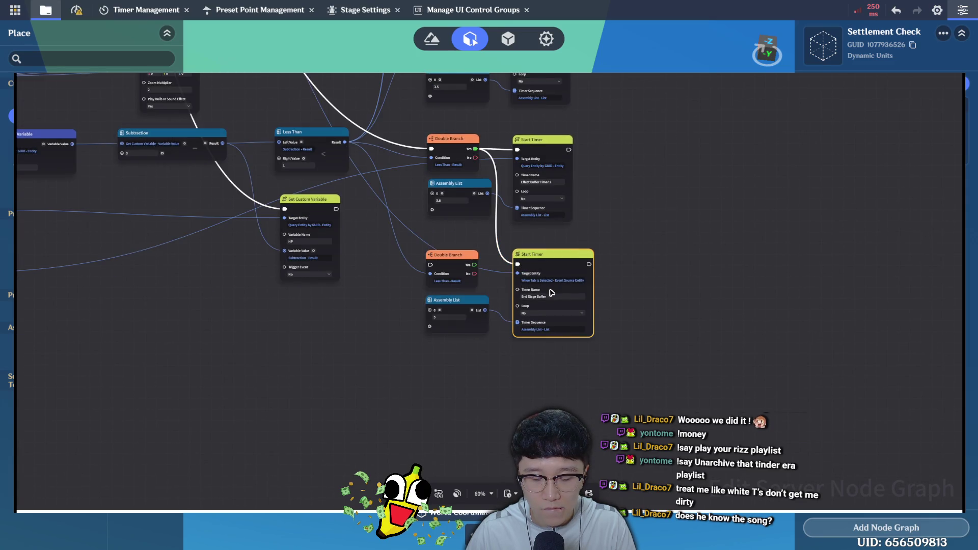
{"action": "scroll", "coordinate": [694, 179], "scroll_direction": "down", "scroll_amount": 1}
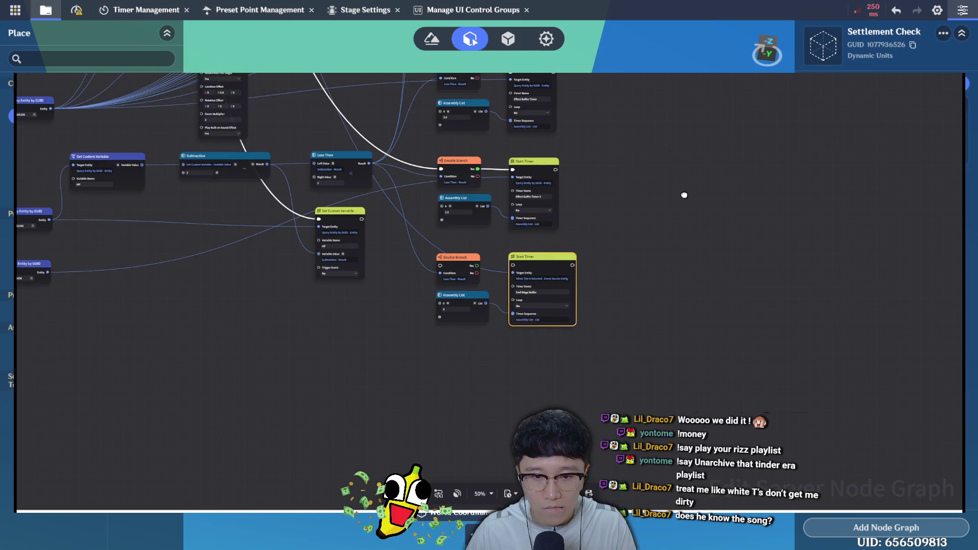
{"action": "scroll", "coordinate": [683, 197], "scroll_direction": "down", "scroll_amount": 1}
{"action": "scroll", "coordinate": [791, 352], "scroll_direction": "down", "scroll_amount": 3}
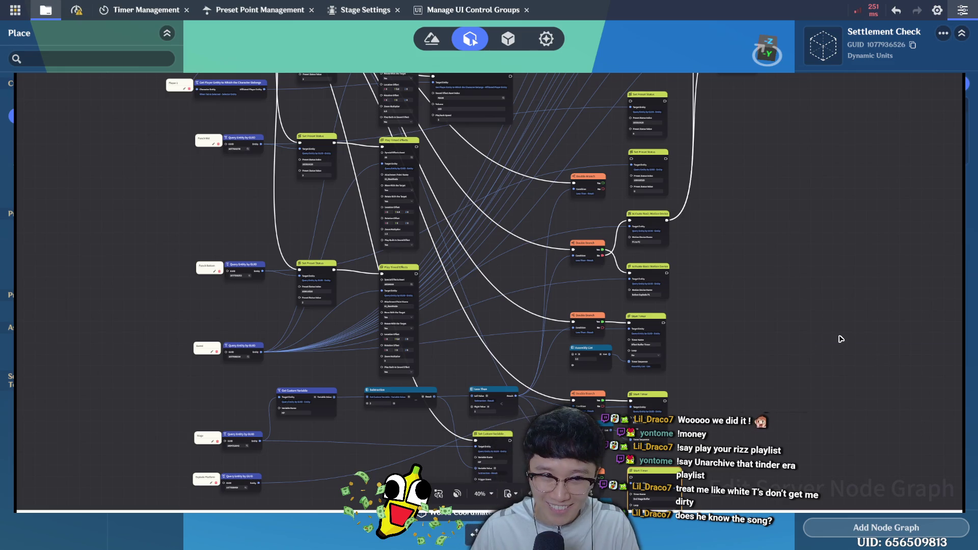
{"action": "scroll", "coordinate": [843, 340], "scroll_direction": "down", "scroll_amount": 1}
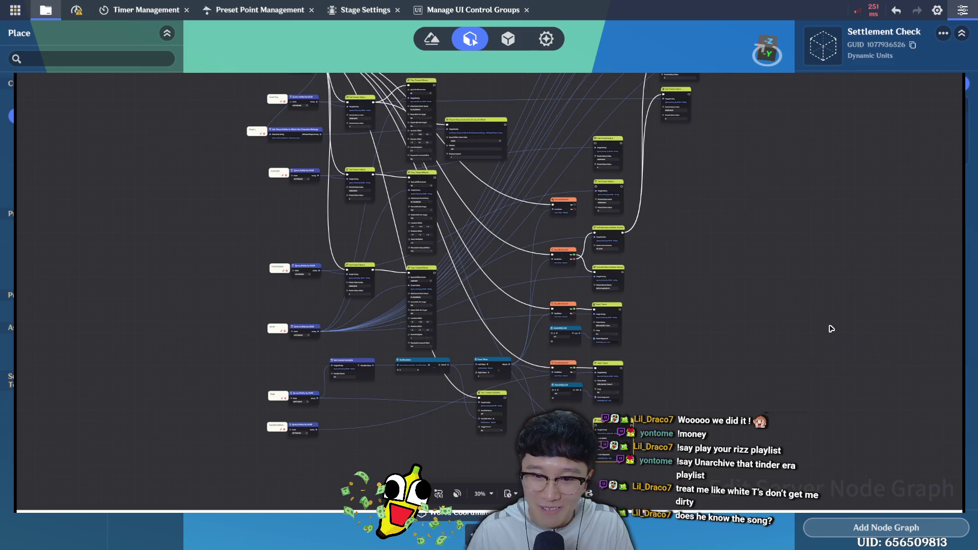
{"action": "scroll", "coordinate": [335, 92], "scroll_direction": "down", "scroll_amount": 1}
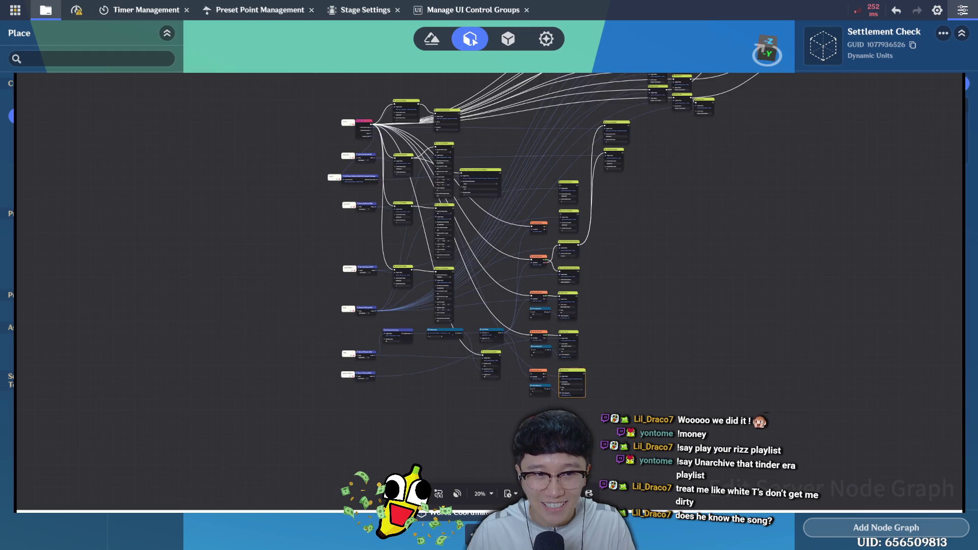
{"action": "scroll", "coordinate": [392, 144], "scroll_direction": "up", "scroll_amount": 1}
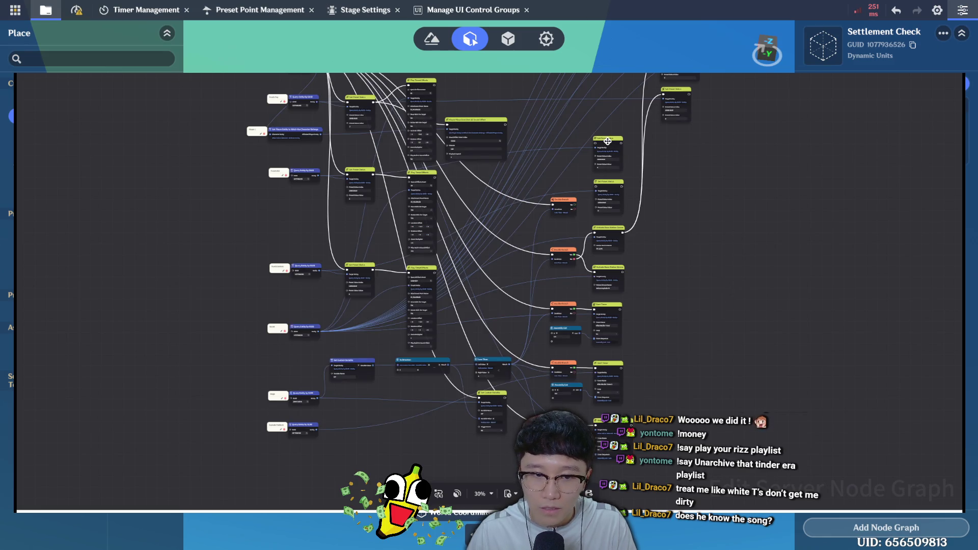
Move both Set Preset Status nodes right and wire the top one's output into the next
{"action": "left_click", "coordinate": [716, 144]}
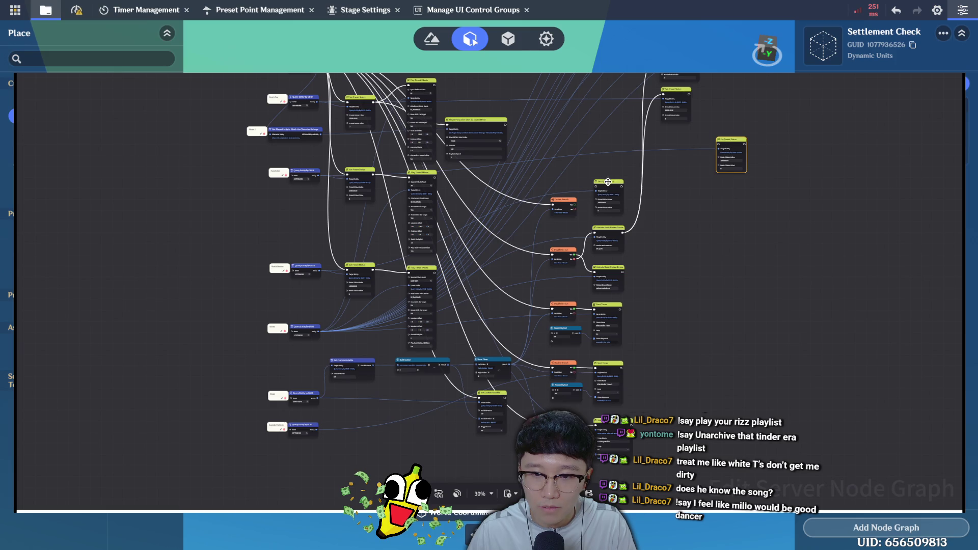
{"action": "mouse_move", "coordinate": [616, 186]}
{"action": "left_mouse_down"}
{"action": "mouse_move", "coordinate": [786, 187]}
{"action": "mouse_move", "coordinate": [801, 197]}
{"action": "left_mouse_up"}
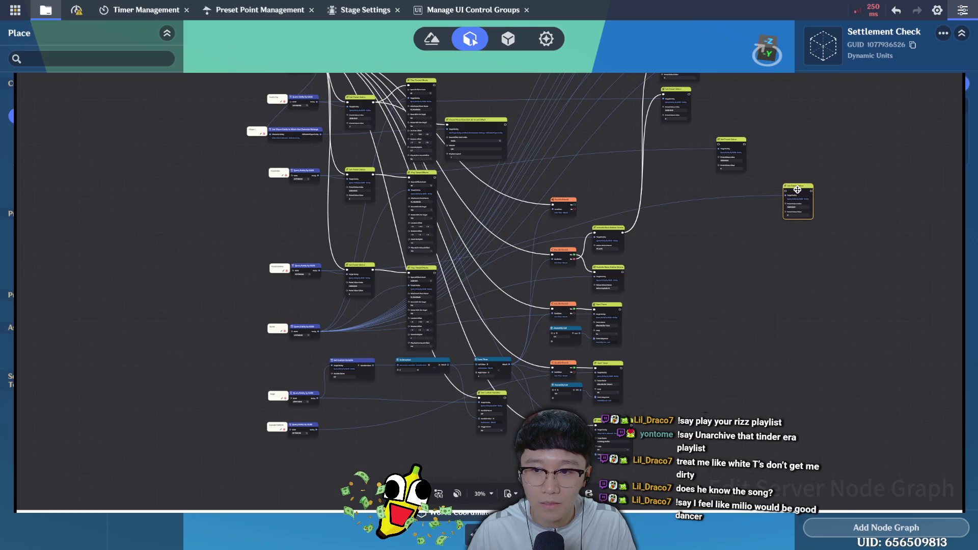
{"action": "left_click", "coordinate": [688, 95]}
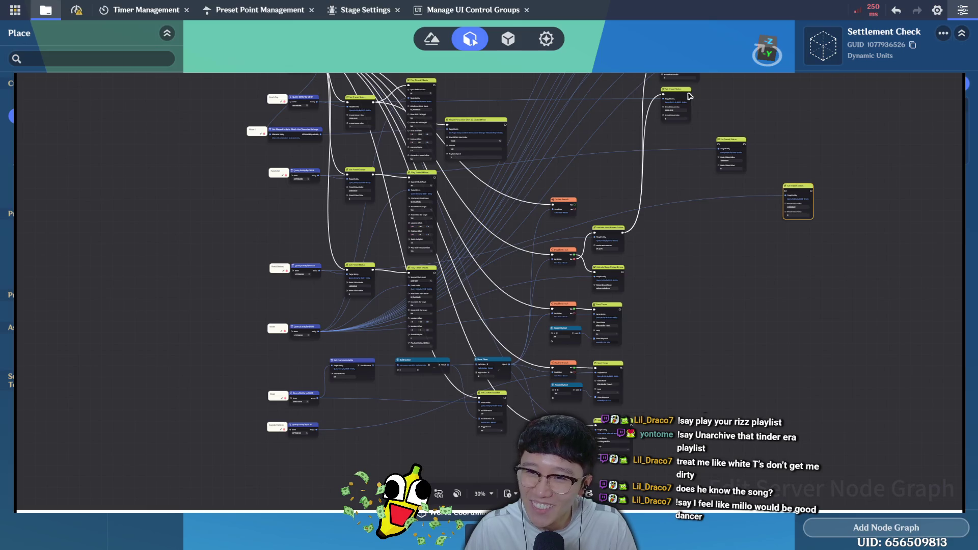
{"action": "left_click", "coordinate": [745, 156]}
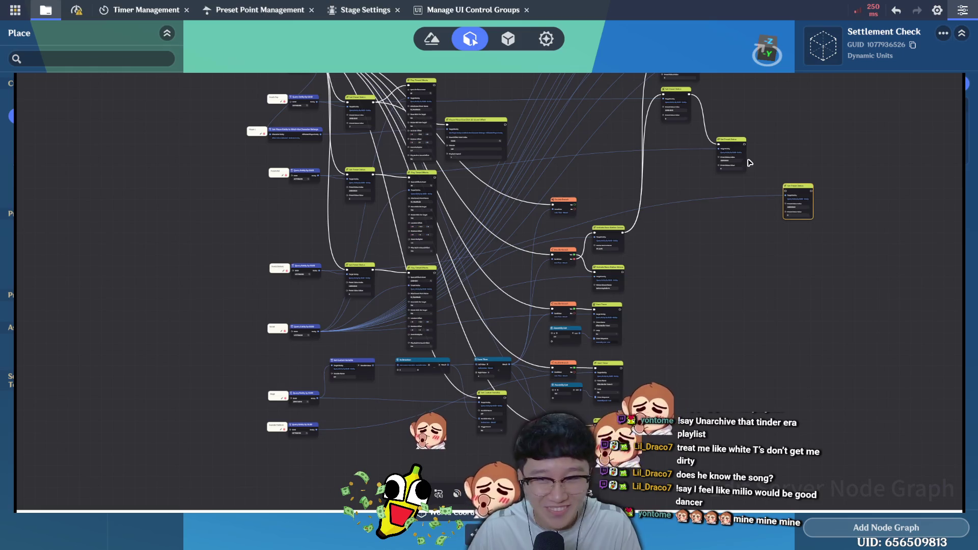
{"action": "left_click", "coordinate": [785, 193]}
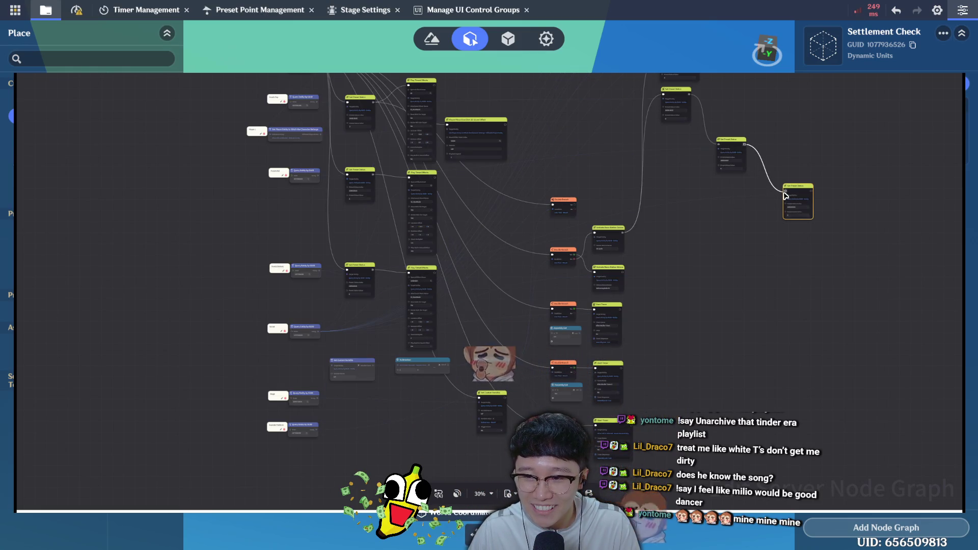
{"action": "left_click", "coordinate": [787, 195]}
{"action": "left_click", "coordinate": [809, 280]}
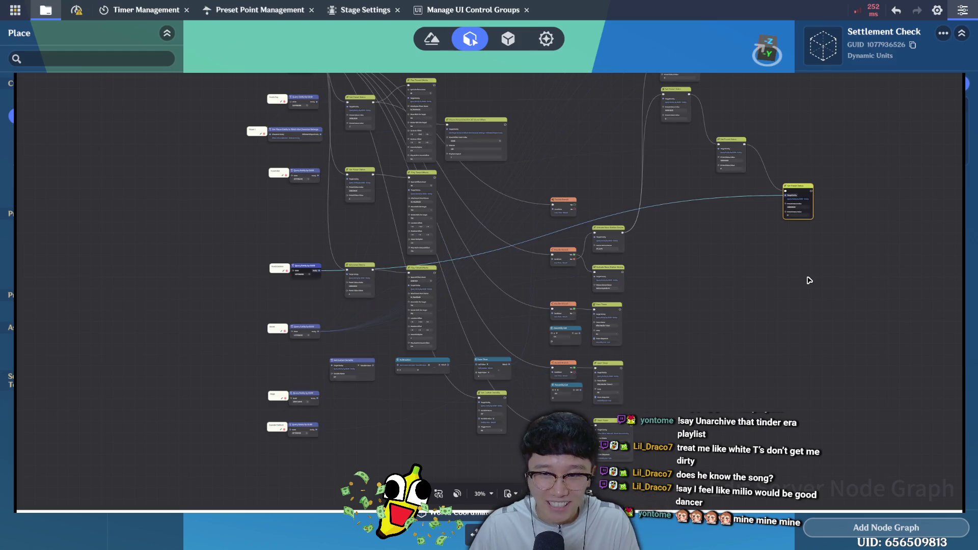
{"action": "left_click", "coordinate": [807, 275]}
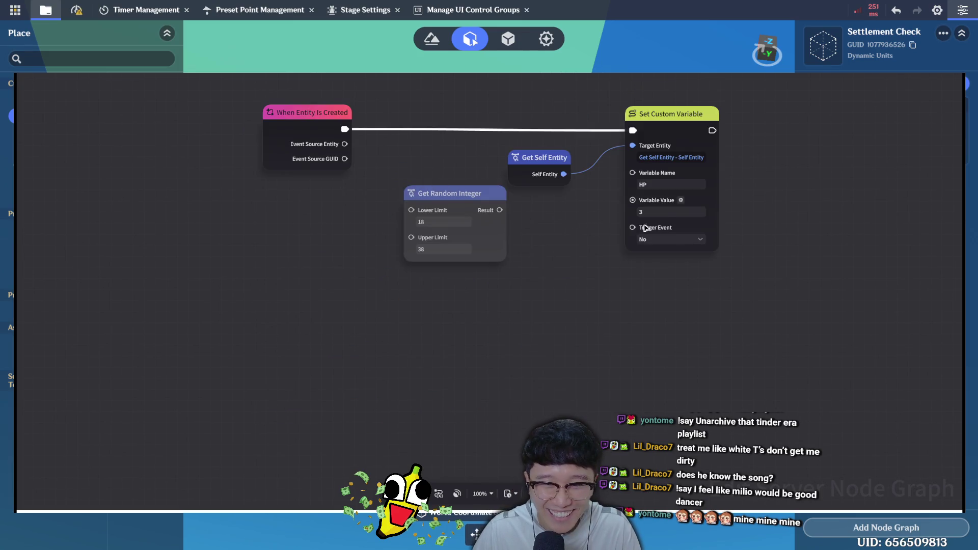
Set the Set Custom Variable node's HP value to 5 and close the graph
{"action": "left_click", "coordinate": [668, 212]}
{"action": "left_click", "coordinate": [655, 312]}
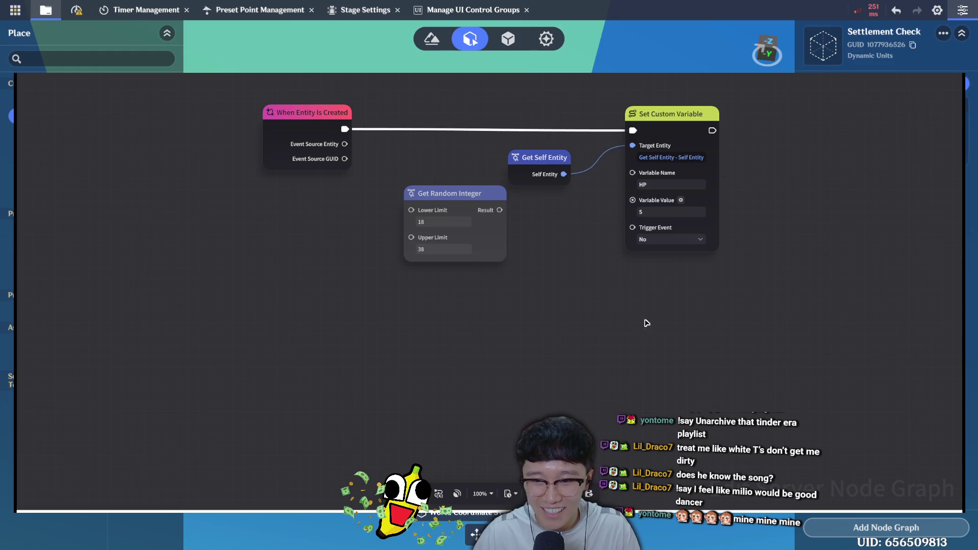
{"action": "key", "text": "Escape"}
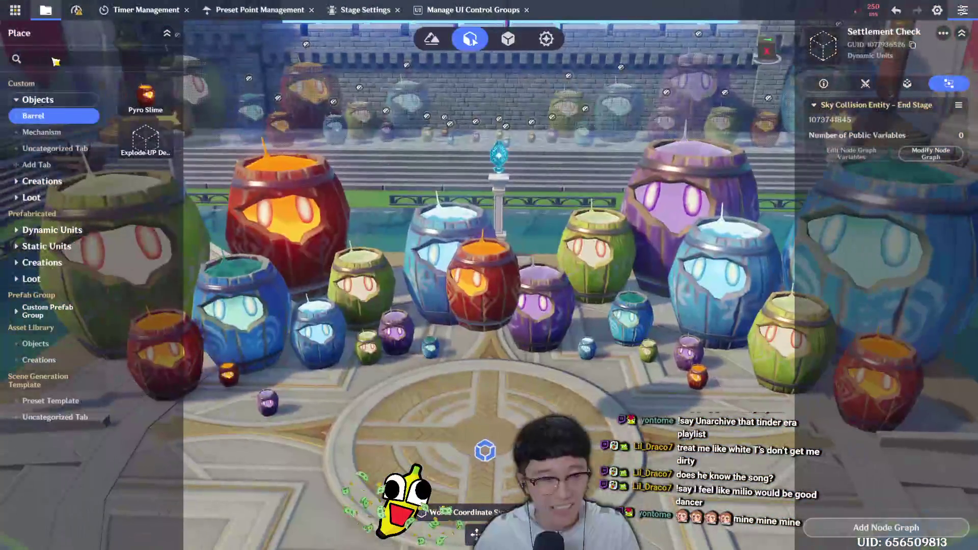
Attempt a Direct Upload test play, which fails verification: 21 nodes on one pin
{"action": "left_click", "coordinate": [15, 11]}
{"action": "left_click", "coordinate": [69, 140]}
{"action": "left_click", "coordinate": [555, 317]}
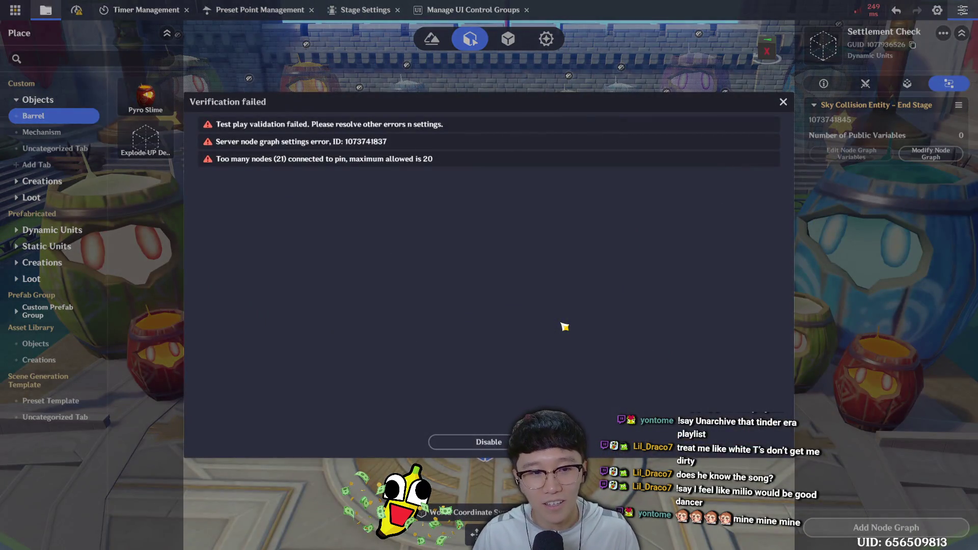
Dismiss the Verification failed error and undo three times to restore removed nodes and links
{"action": "left_click", "coordinate": [784, 102]}
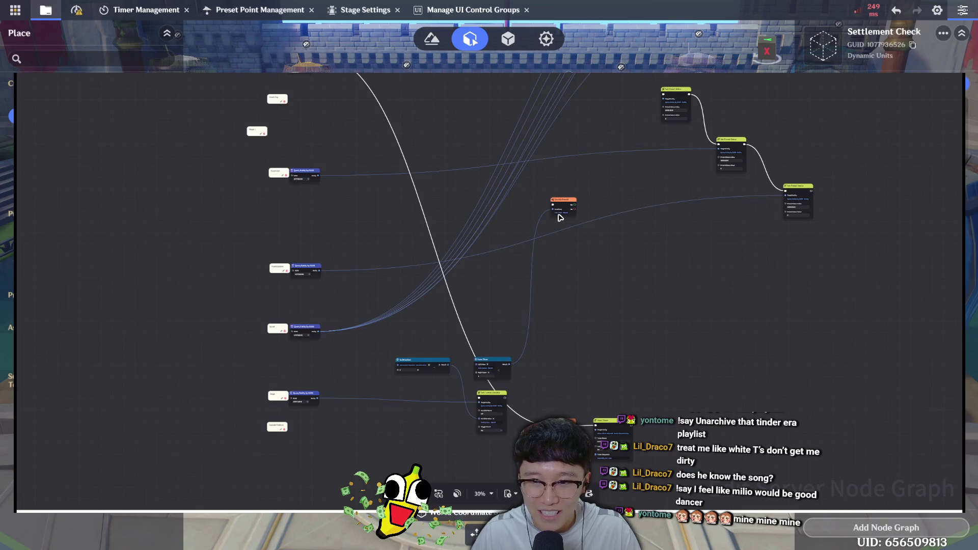
{"action": "key", "text": "ctrl+z"}
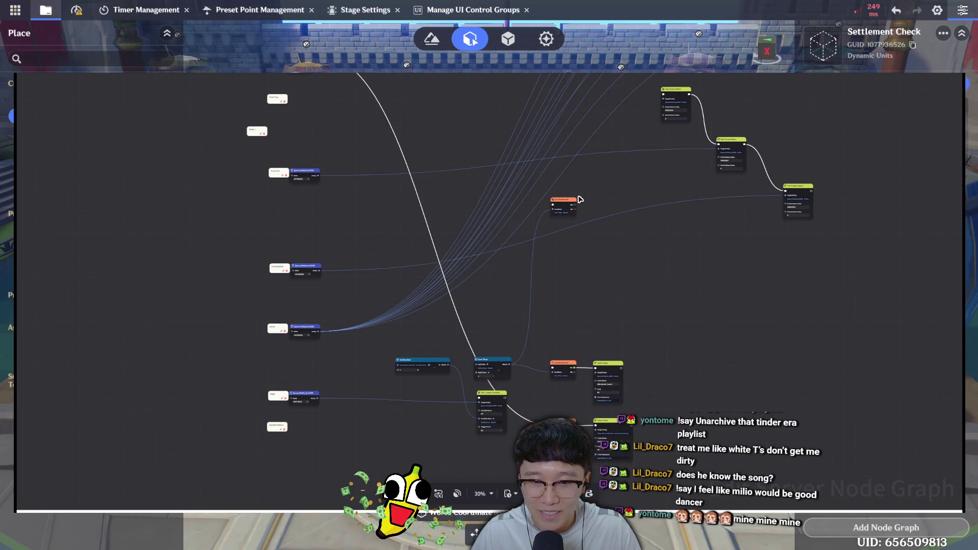
{"action": "key", "text": "ctrl+z"}
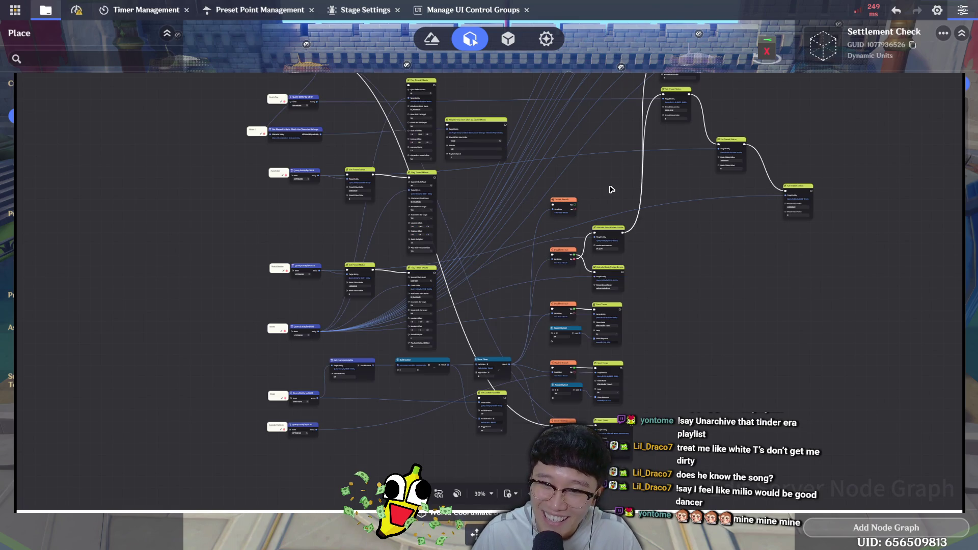
{"action": "key", "text": "ctrl+z"}
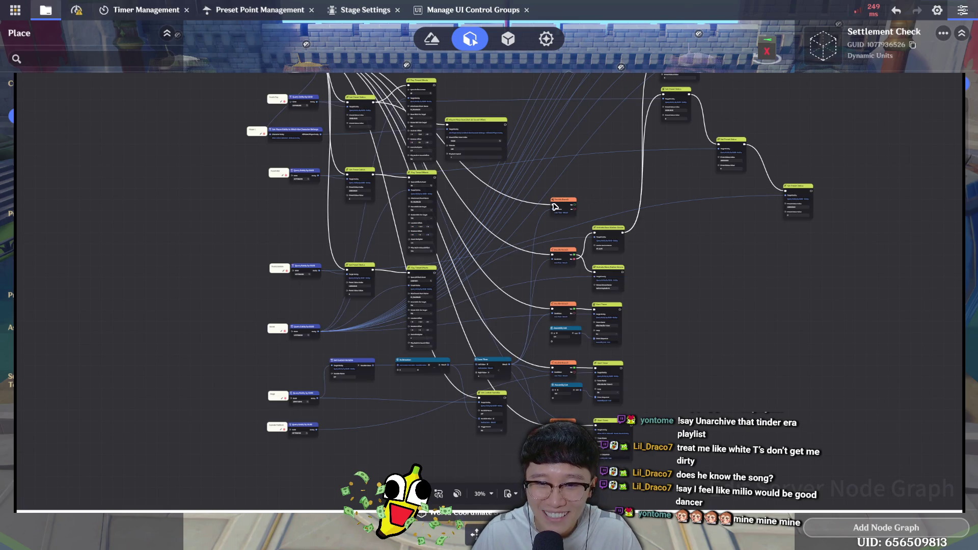
Inspect the orange branch node's connections, then close the node graph
{"action": "left_click", "coordinate": [555, 206]}
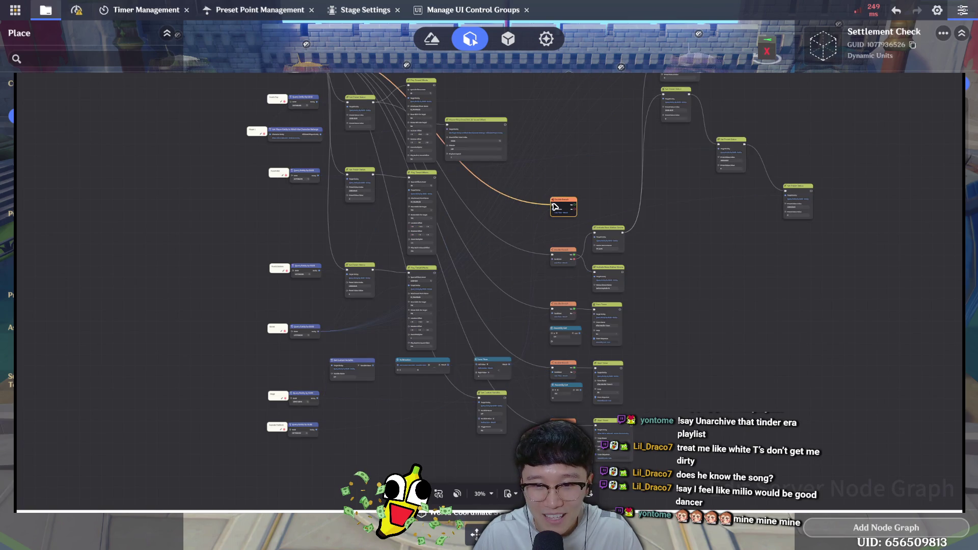
{"action": "left_click", "coordinate": [788, 301]}
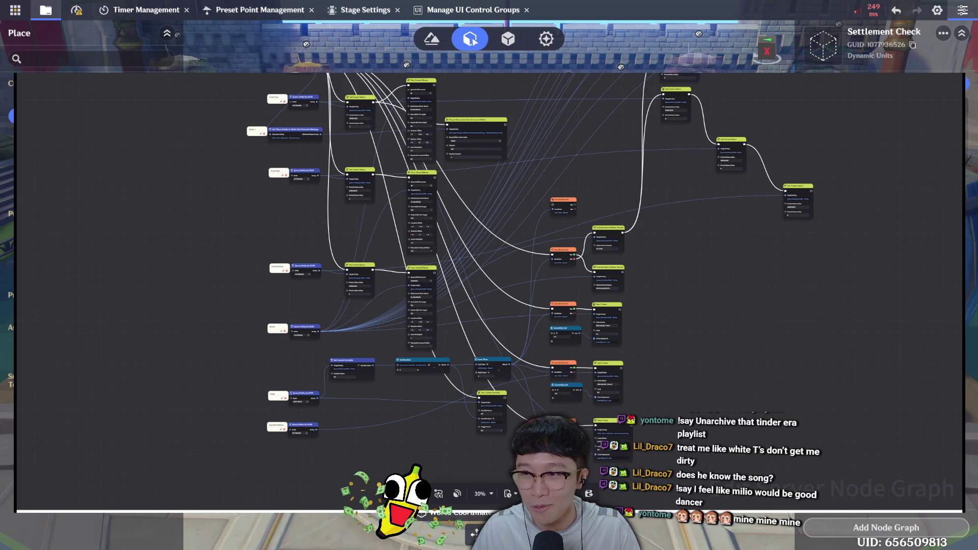
{"action": "key", "text": "Escape"}
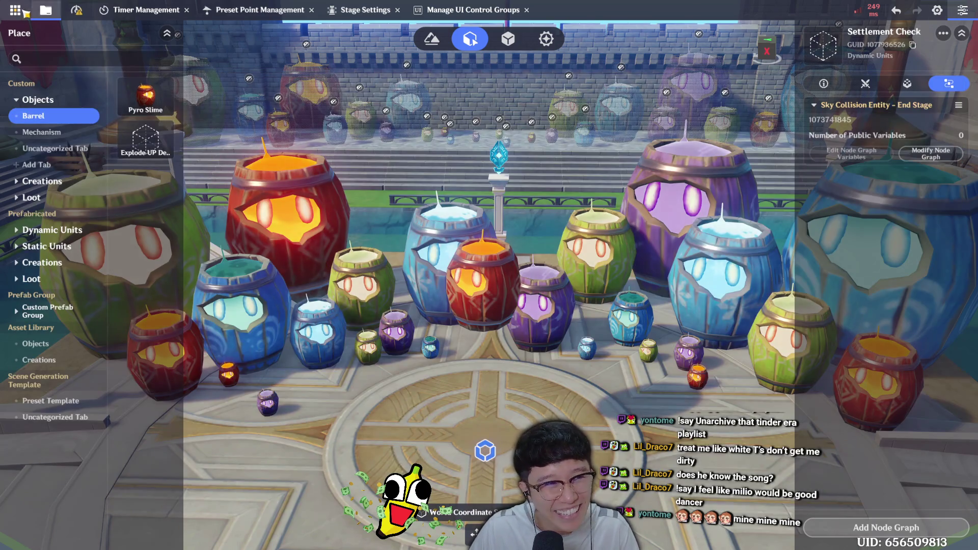
Run a Direct Upload test play of the stage until it fails, then return to the editor
{"action": "left_click", "coordinate": [24, 11]}
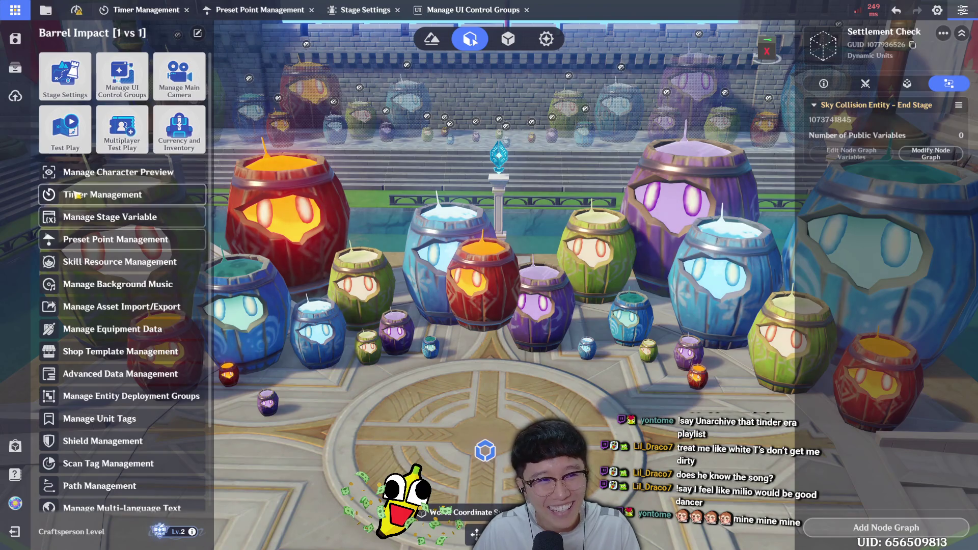
{"action": "left_click", "coordinate": [65, 127]}
{"action": "left_click", "coordinate": [560, 318]}
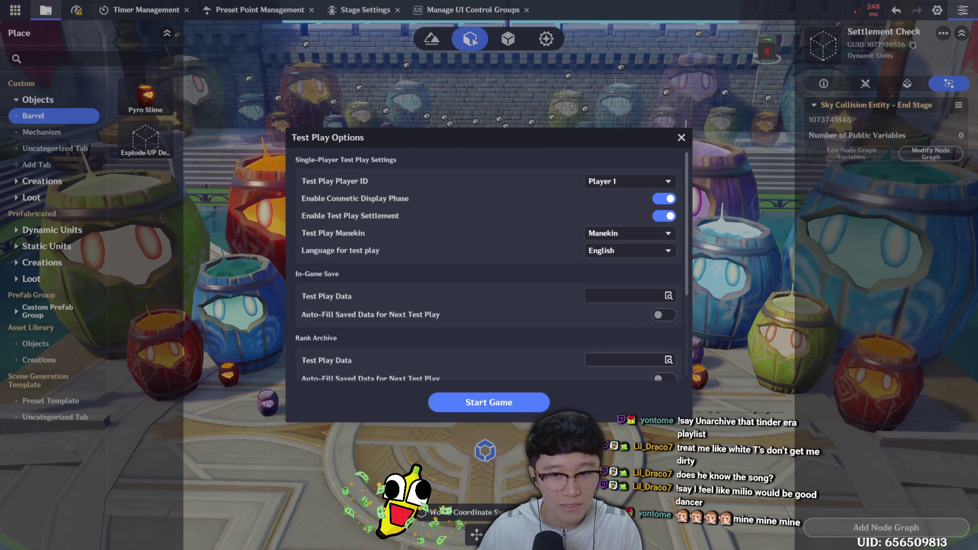
{"action": "left_click", "coordinate": [525, 404]}
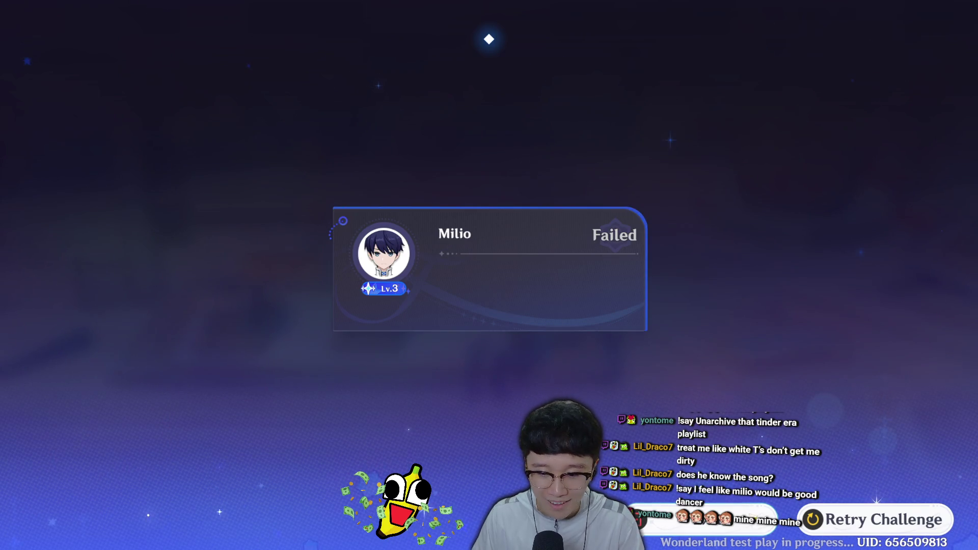
{"action": "left_click", "coordinate": [749, 527]}
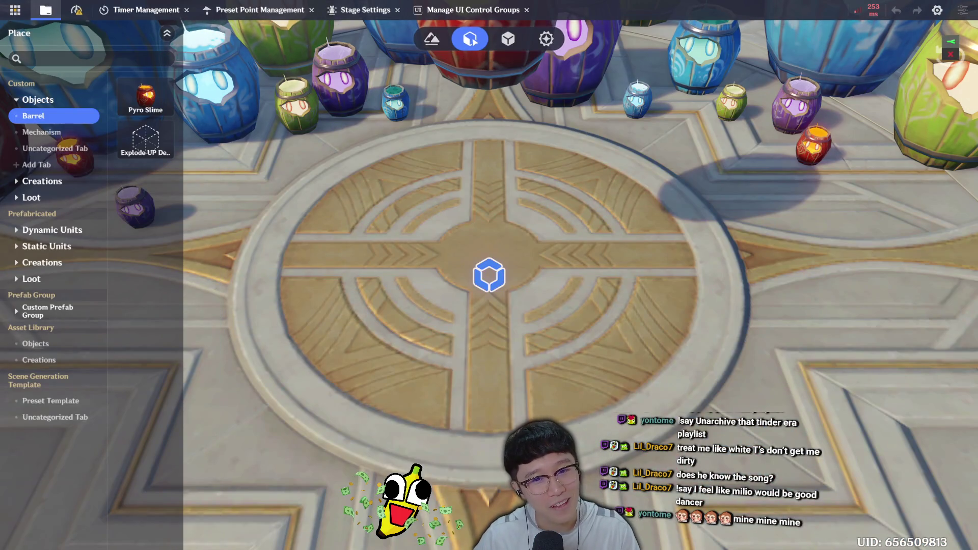
In the lever's node graph, trace the Less Than HP result into the lower Double Branch condition
{"action": "key", "text": "Tab"}
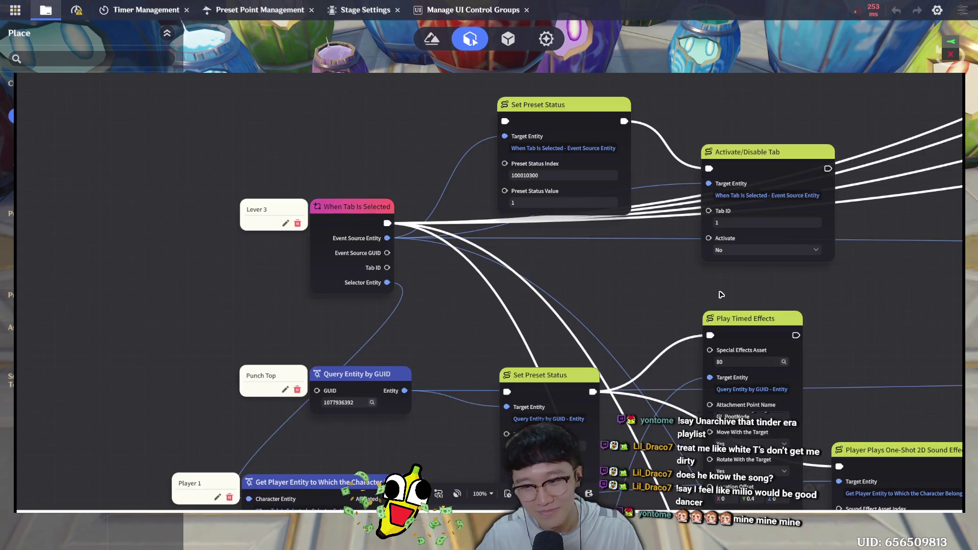
{"action": "mouse_move", "coordinate": [773, 342]}
{"action": "left_mouse_down"}
{"action": "mouse_move", "coordinate": [568, 160]}
{"action": "mouse_move", "coordinate": [353, 230]}
{"action": "mouse_move", "coordinate": [363, 227]}
{"action": "mouse_move", "coordinate": [320, 187]}
{"action": "mouse_move", "coordinate": [169, 76]}
{"action": "left_mouse_up"}
{"action": "mouse_move", "coordinate": [654, 494]}
{"action": "left_mouse_down"}
{"action": "mouse_move", "coordinate": [640, 366]}
{"action": "mouse_move", "coordinate": [656, 131]}
{"action": "left_mouse_up"}
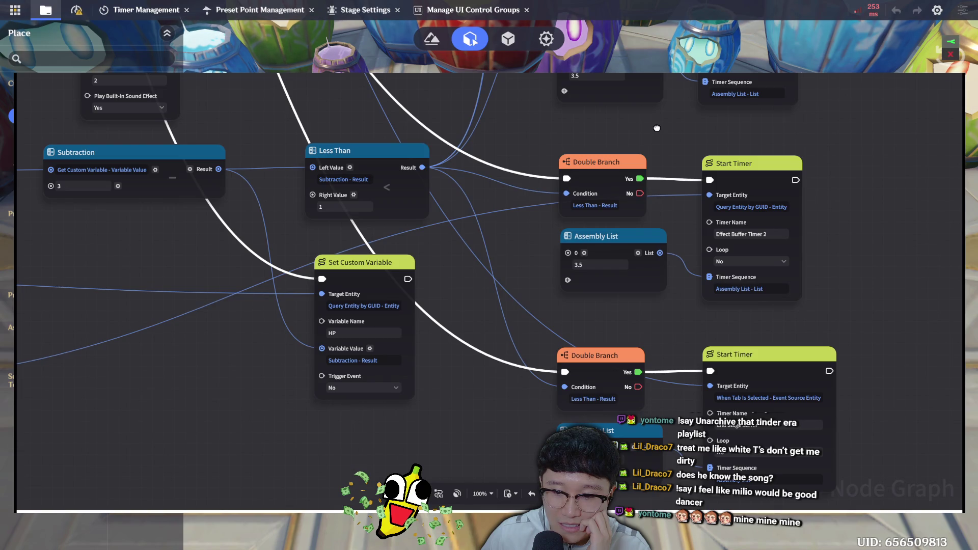
{"action": "left_click_drag", "start_coordinate": [657, 128], "coordinate": [651, 109]}
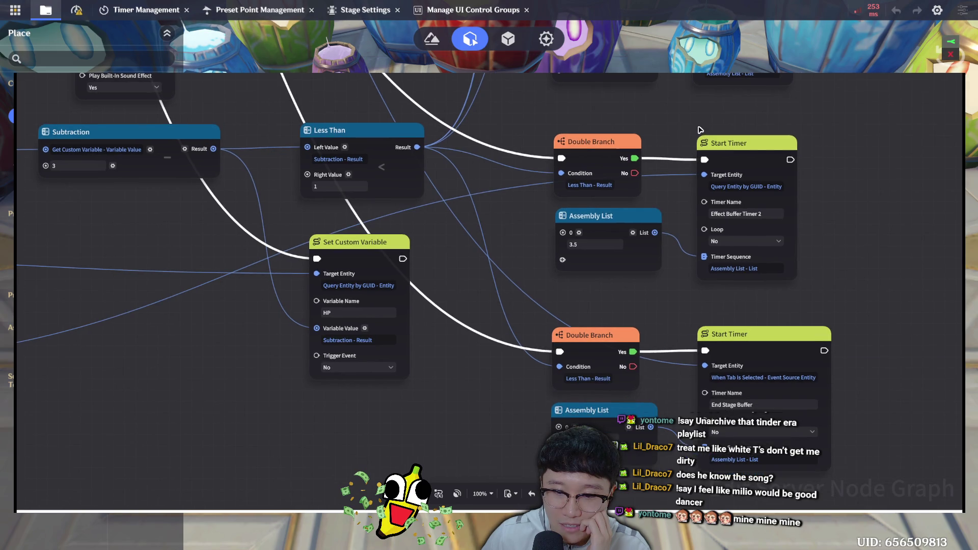
{"action": "left_click", "coordinate": [417, 148]}
{"action": "left_click", "coordinate": [581, 380]}
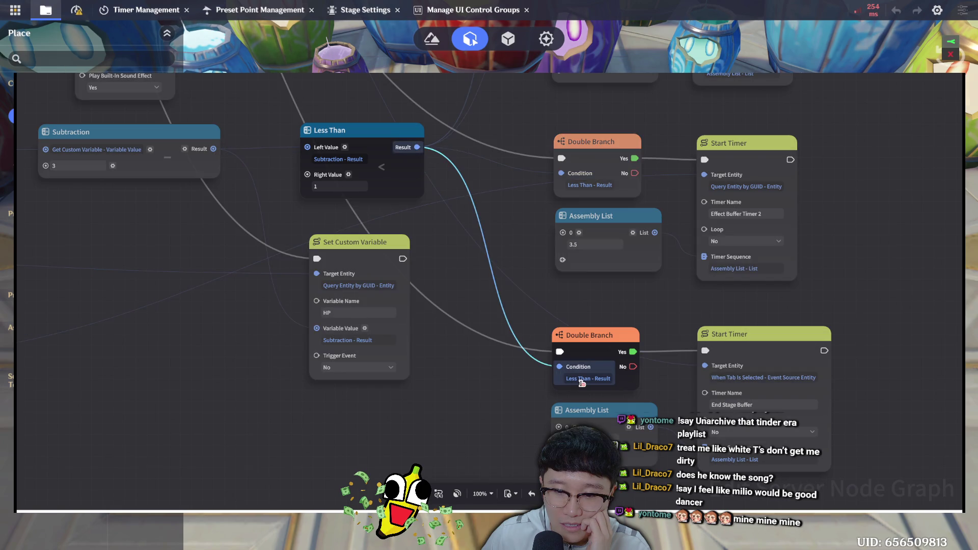
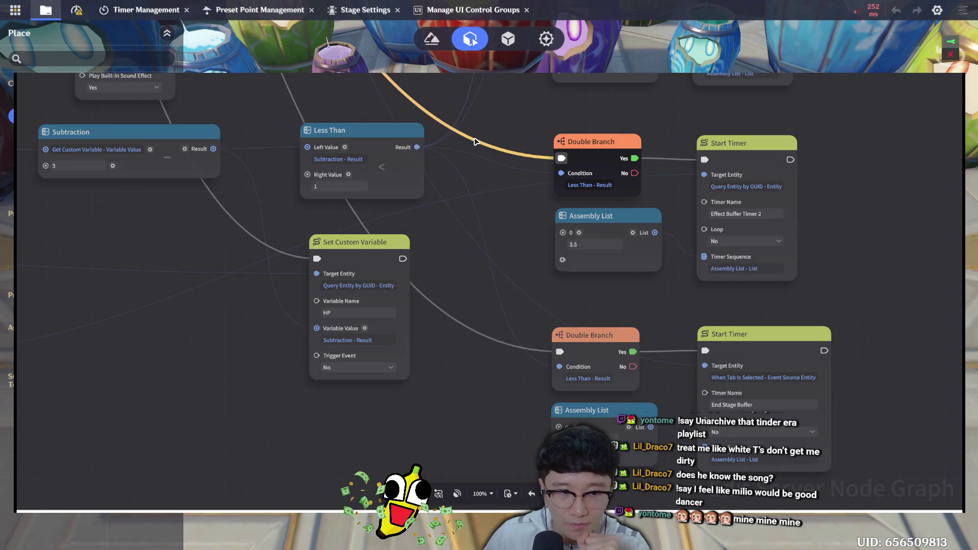
Trace the wires from When Tab is Selected into the lower Double Branch, then reset the graph view
{"action": "mouse_move", "coordinate": [260, 223]}
{"action": "left_mouse_down"}
{"action": "mouse_move", "coordinate": [421, 228]}
{"action": "mouse_move", "coordinate": [156, 219]}
{"action": "left_mouse_up"}
{"action": "scroll", "coordinate": [813, 177], "scroll_direction": "down", "scroll_amount": 1}
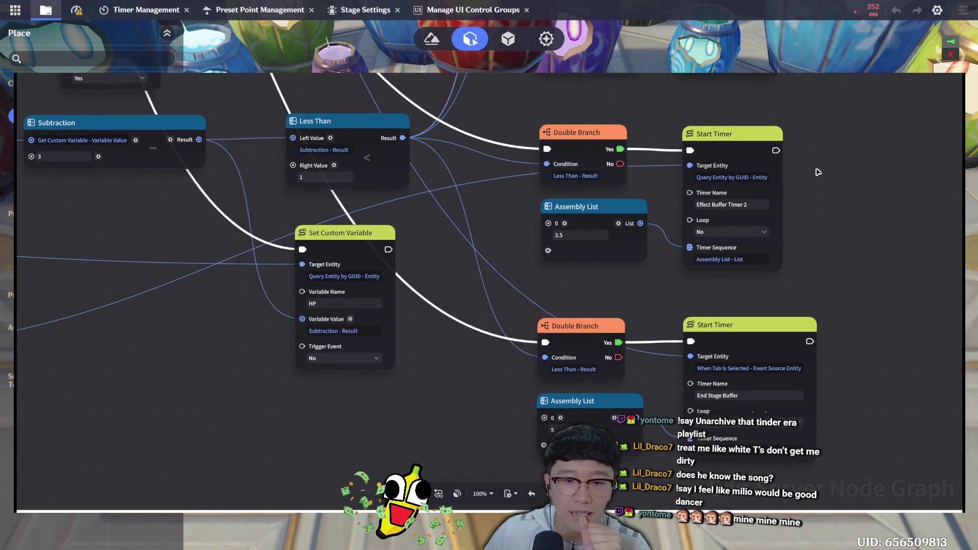
{"action": "scroll", "coordinate": [810, 176], "scroll_direction": "down", "scroll_amount": 2}
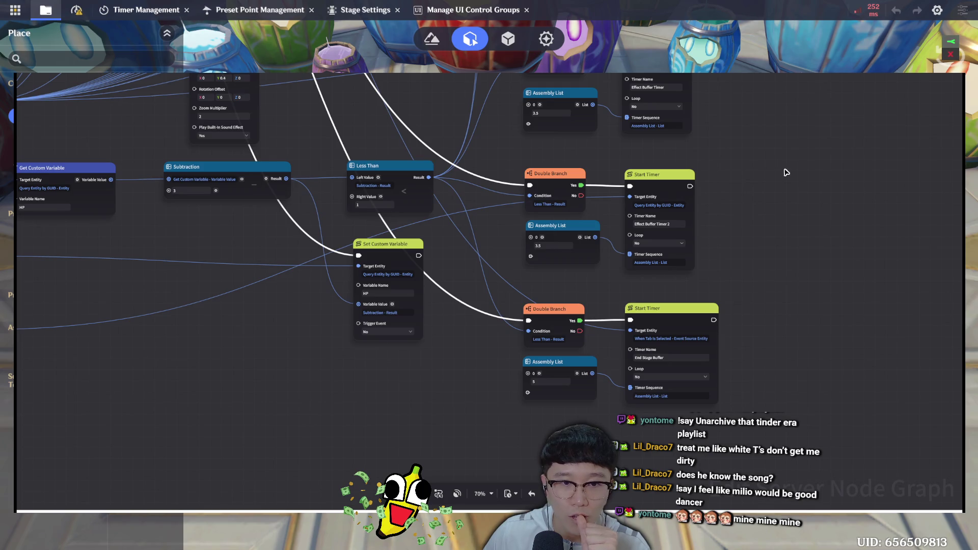
{"action": "scroll", "coordinate": [785, 171], "scroll_direction": "down", "scroll_amount": 5}
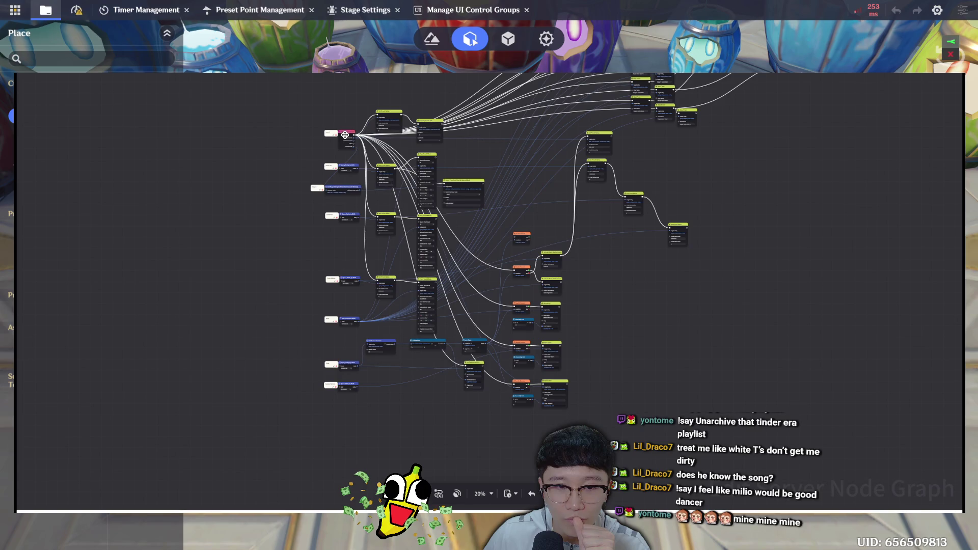
{"action": "scroll", "coordinate": [459, 352], "scroll_direction": "up", "scroll_amount": 5}
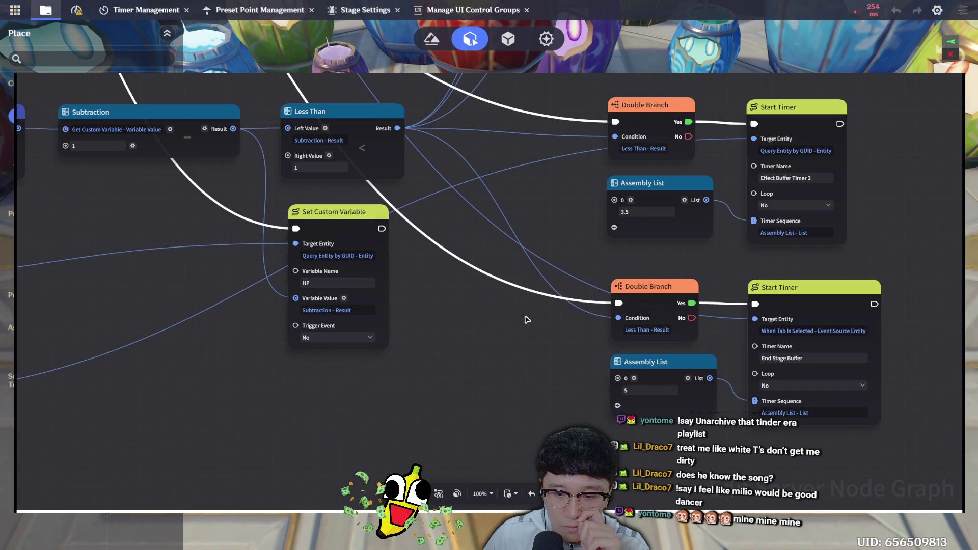
{"action": "left_click", "coordinate": [620, 304]}
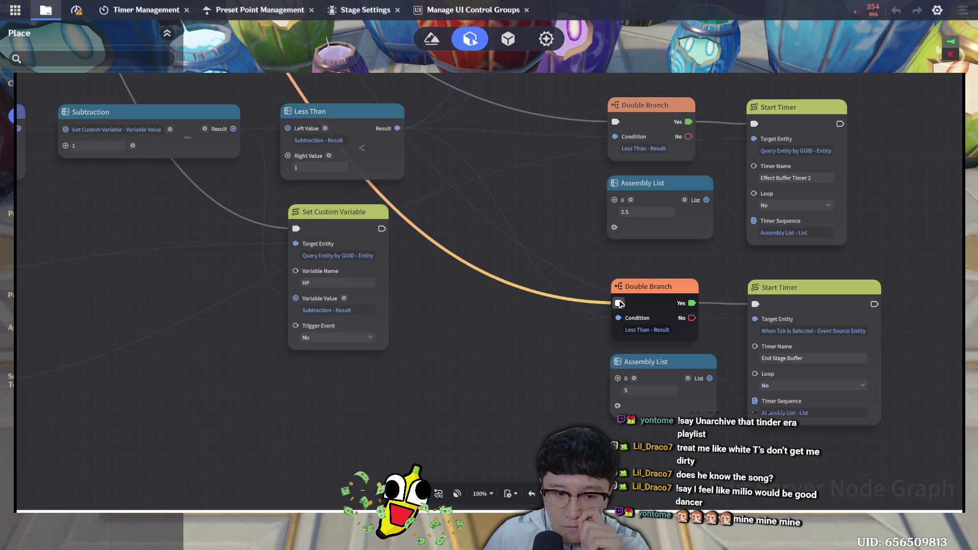
{"action": "scroll", "coordinate": [620, 306], "scroll_direction": "down", "scroll_amount": 1}
{"action": "scroll", "coordinate": [540, 285], "scroll_direction": "down", "scroll_amount": 1}
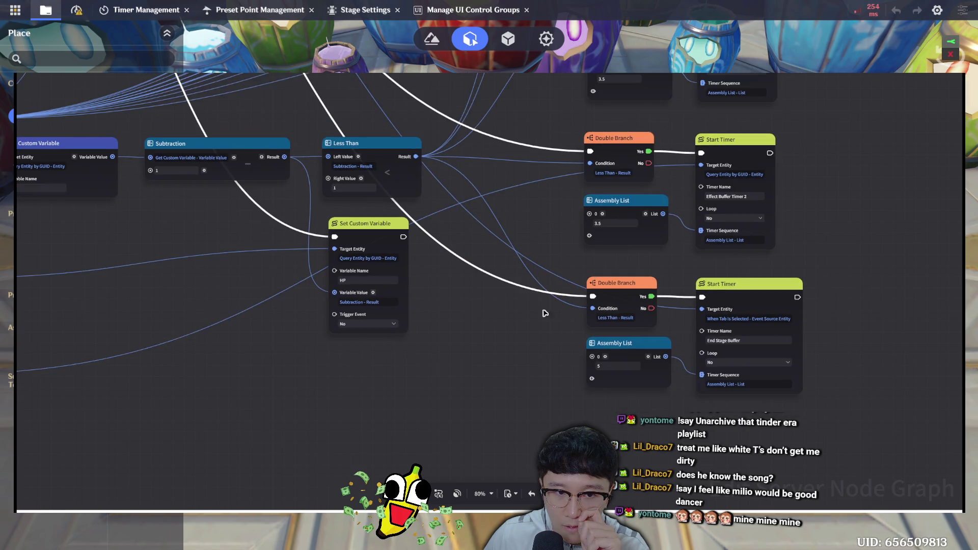
{"action": "scroll", "coordinate": [565, 378], "scroll_direction": "down", "scroll_amount": 2}
{"action": "scroll", "coordinate": [519, 273], "scroll_direction": "down", "scroll_amount": 2}
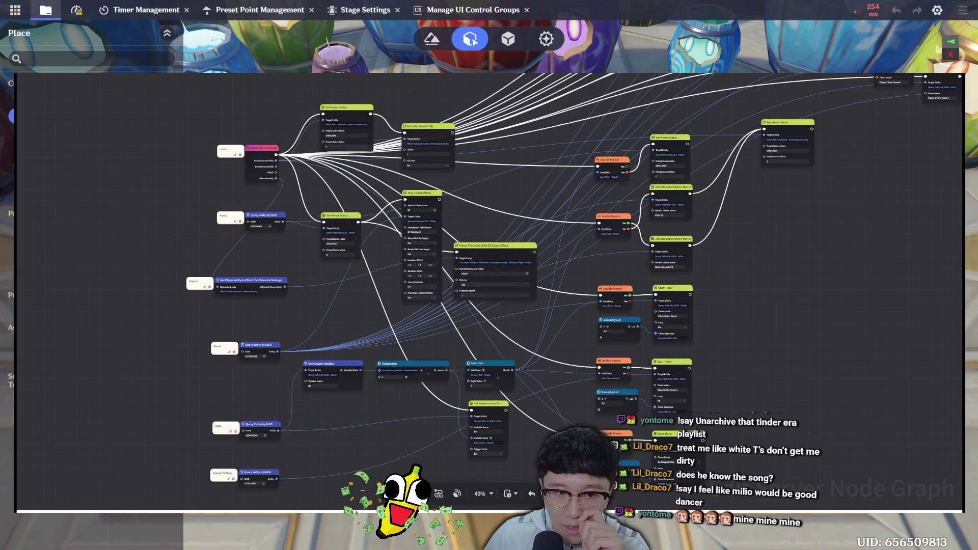
{"action": "left_click", "coordinate": [599, 446]}
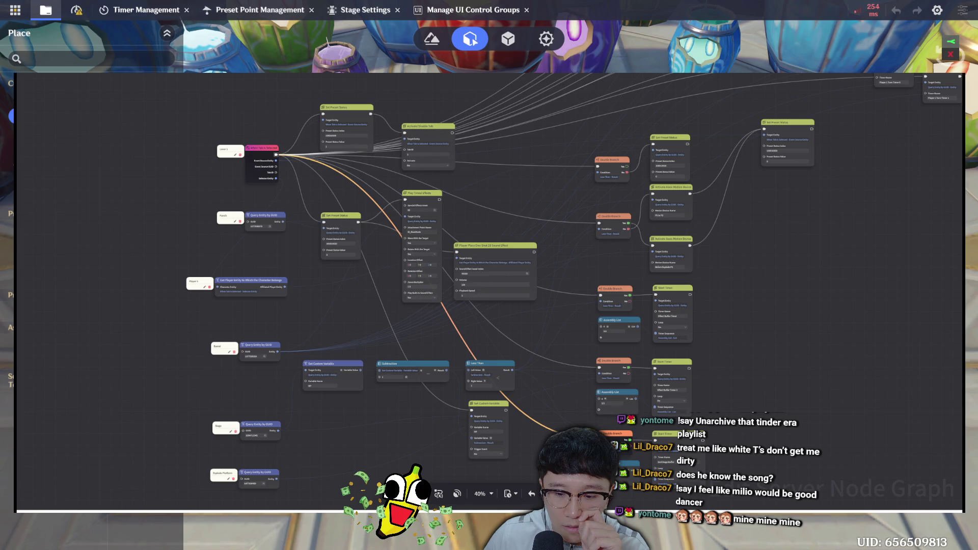
{"action": "key", "text": "Escape"}
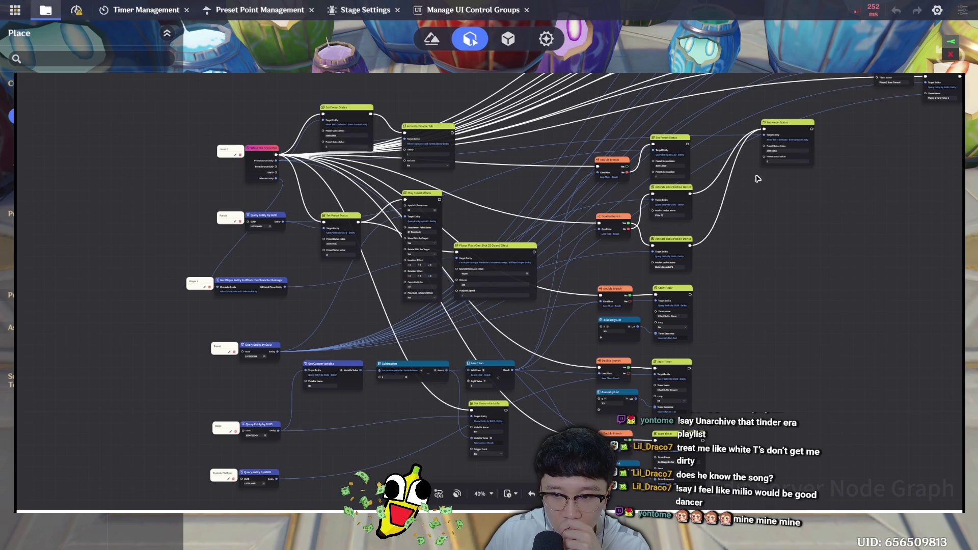
{"action": "key", "text": "ctrl+0"}
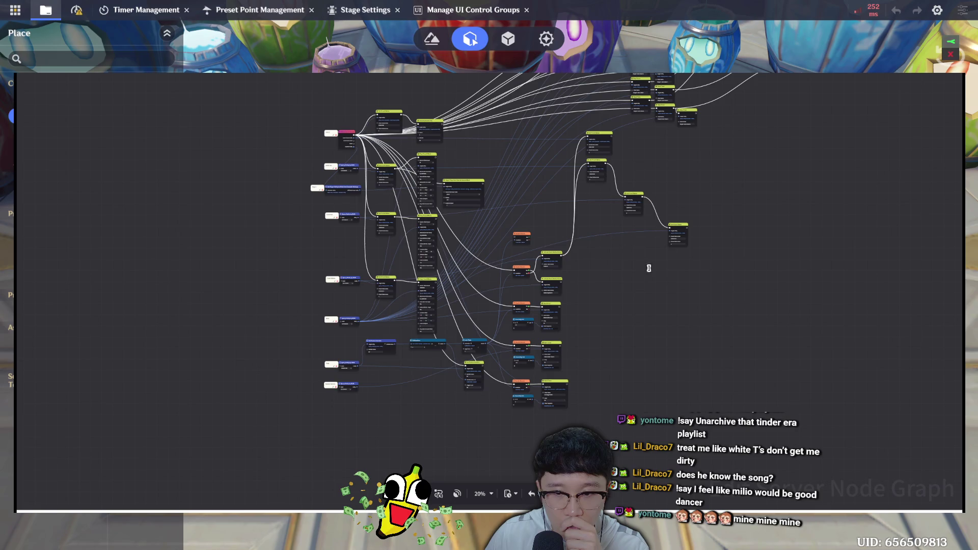
Remove the chained links into the middle and last Set Preset Status nodes
{"action": "scroll", "coordinate": [618, 184], "scroll_direction": "up", "scroll_amount": 3}
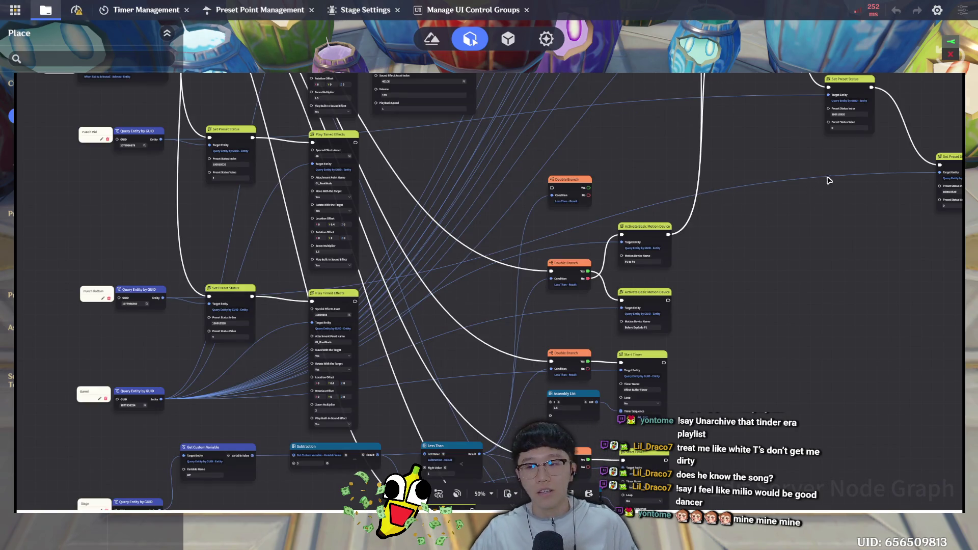
{"action": "left_click_drag", "start_coordinate": [827, 247], "coordinate": [790, 290]}
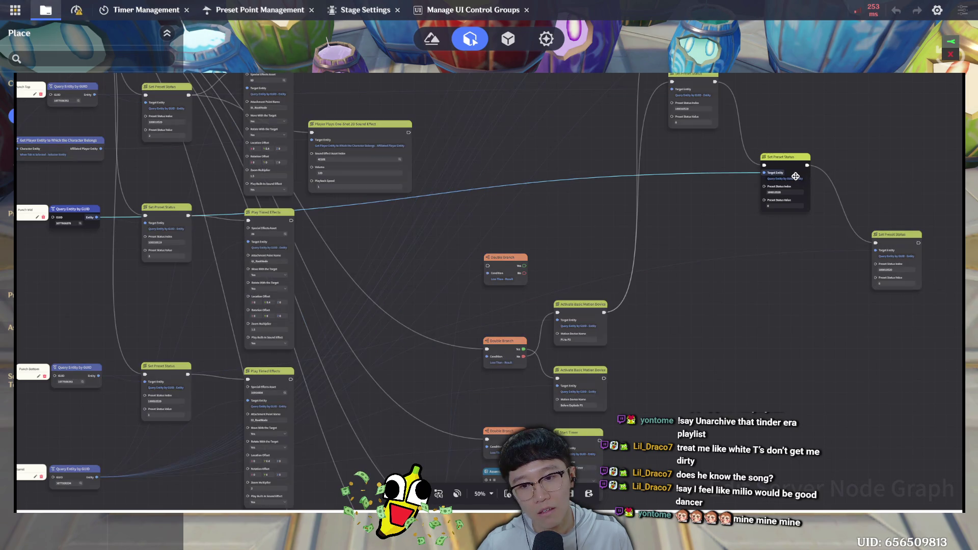
{"action": "left_click", "coordinate": [767, 169]}
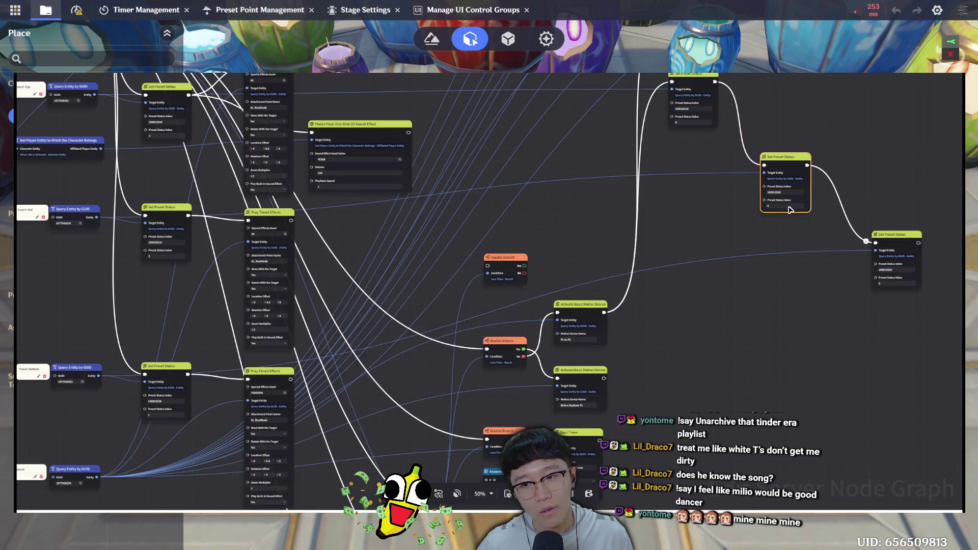
{"action": "key", "text": "ctrl+z"}
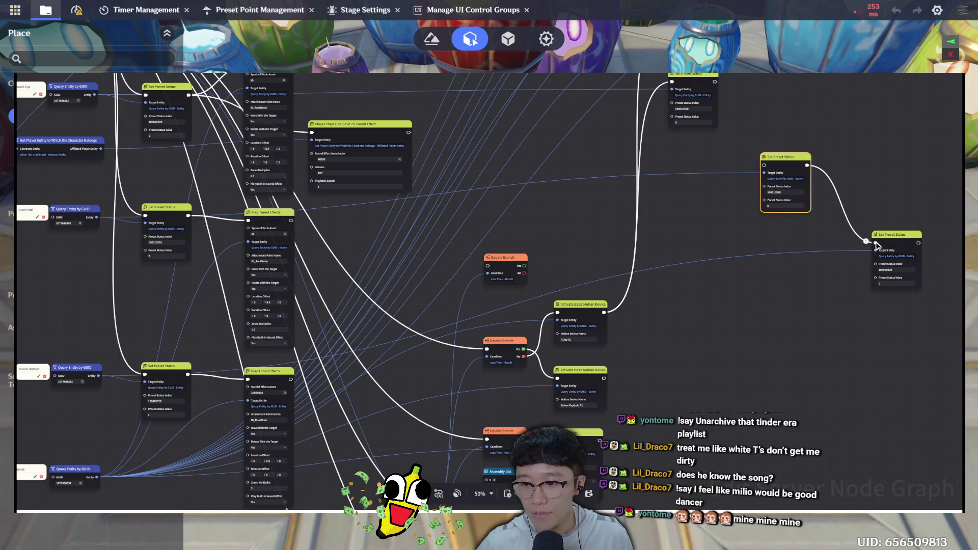
{"action": "left_click_drag", "start_coordinate": [876, 246], "coordinate": [875, 245]}
{"action": "left_click", "coordinate": [891, 267]}
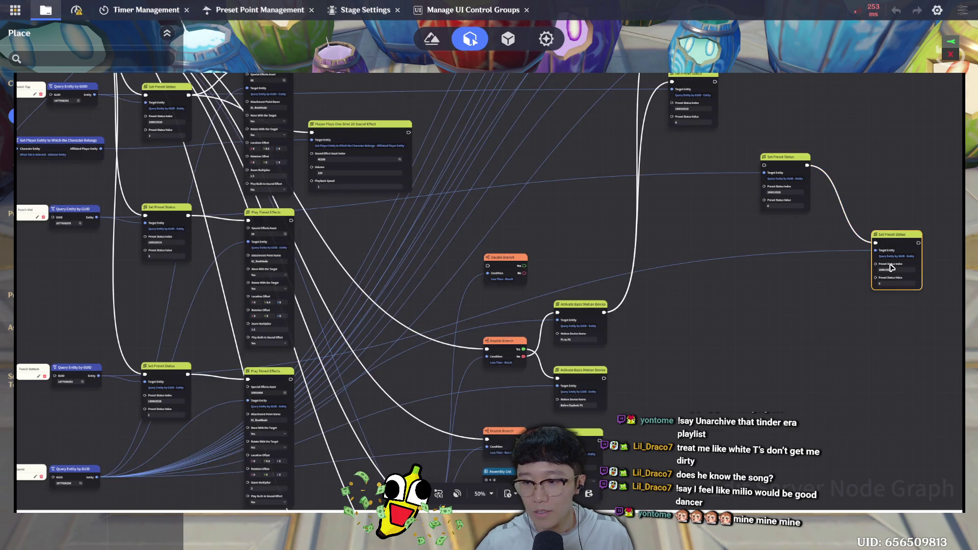
{"action": "key", "text": "ctrl+z"}
Wire Activate Basic Motion Device's output directly to the middle and last Set Preset Status nodes
{"action": "mouse_move", "coordinate": [606, 313]}
{"action": "left_mouse_down"}
{"action": "mouse_move", "coordinate": [766, 169]}
{"action": "mouse_move", "coordinate": [756, 175]}
{"action": "left_mouse_up"}
{"action": "mouse_move", "coordinate": [606, 316]}
{"action": "left_mouse_down"}
{"action": "mouse_move", "coordinate": [791, 283]}
{"action": "mouse_move", "coordinate": [877, 247]}
{"action": "left_mouse_up"}
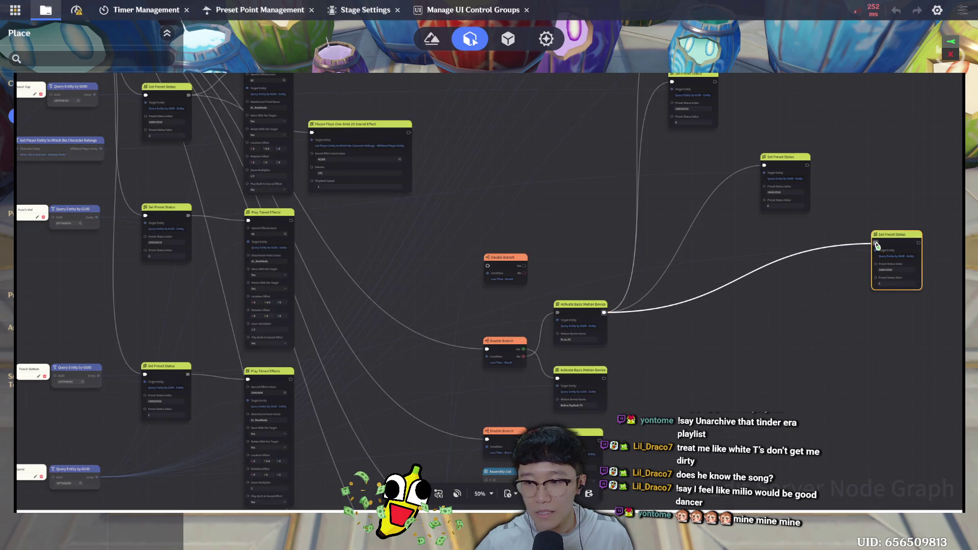
{"action": "left_click", "coordinate": [802, 358]}
{"action": "left_click_drag", "start_coordinate": [762, 214], "coordinate": [763, 210]}
{"action": "scroll", "coordinate": [770, 168], "scroll_direction": "down", "scroll_amount": 10}
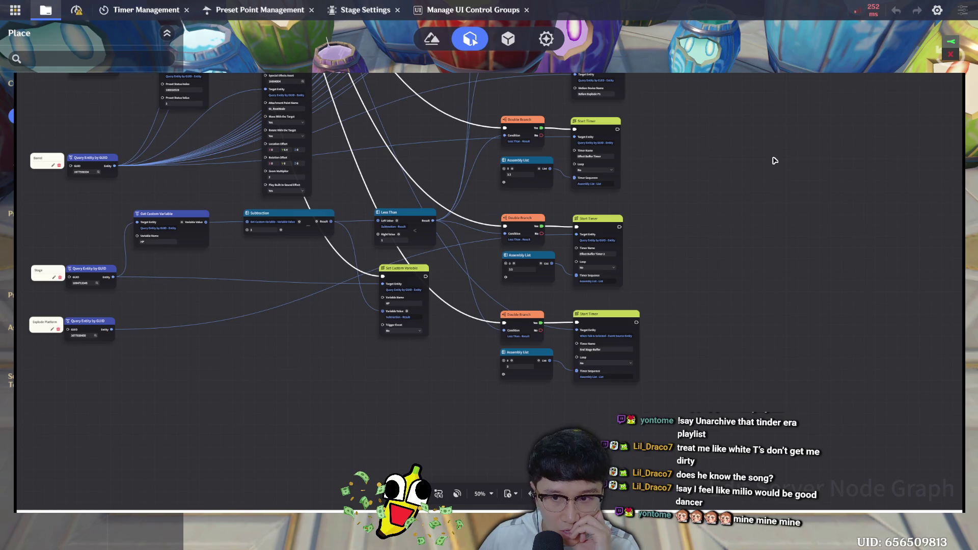
{"action": "scroll", "coordinate": [688, 323], "scroll_direction": "up", "scroll_amount": 10}
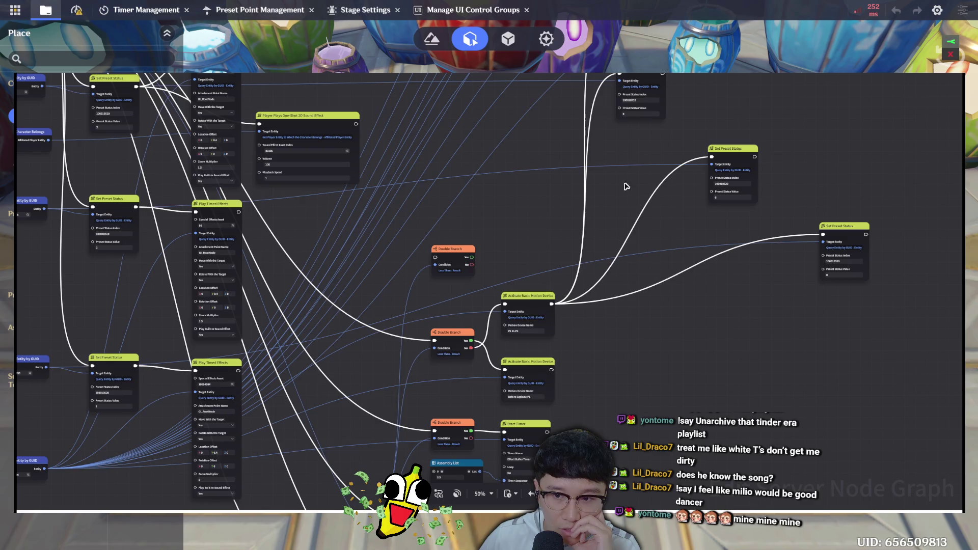
{"action": "scroll", "coordinate": [743, 395], "scroll_direction": "up", "scroll_amount": 2}
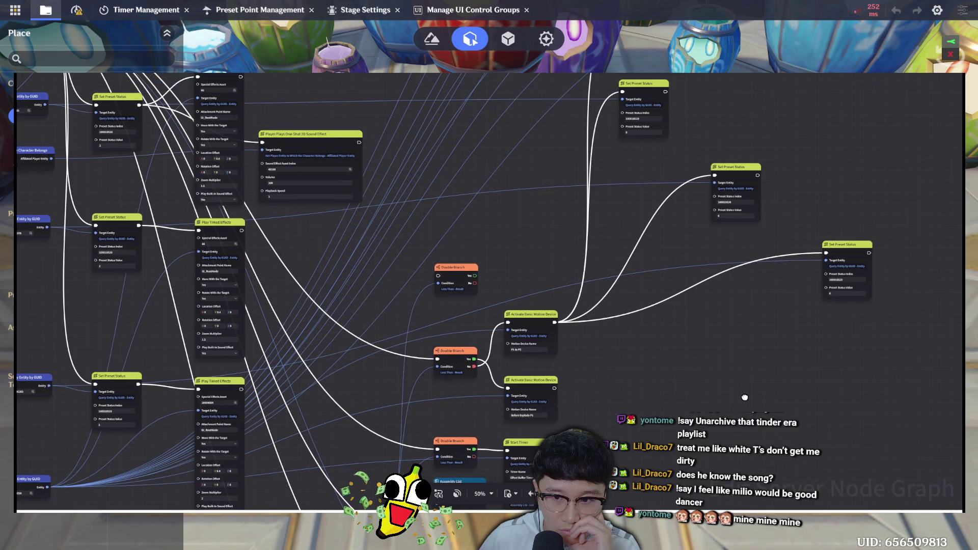
{"action": "scroll", "coordinate": [745, 397], "scroll_direction": "up", "scroll_amount": 5}
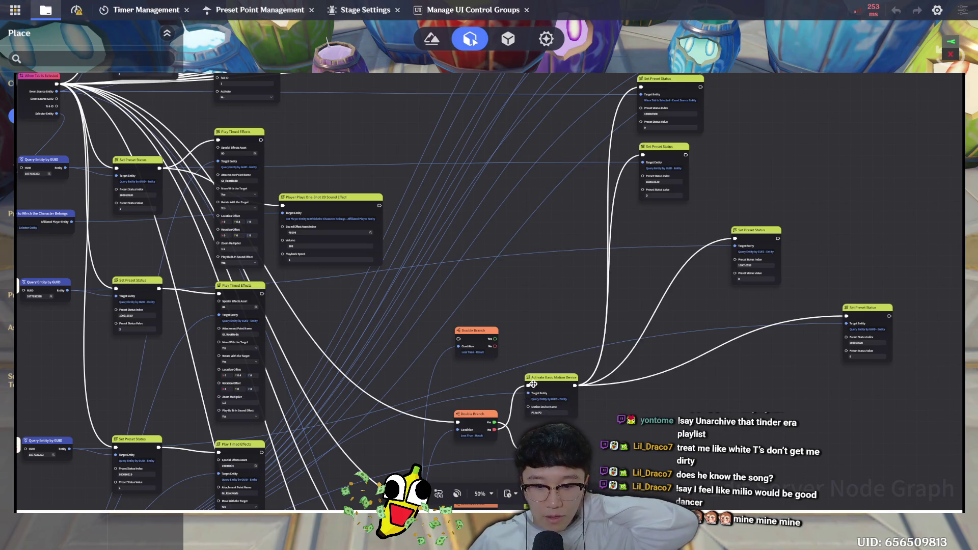
{"action": "left_click", "coordinate": [558, 378]}
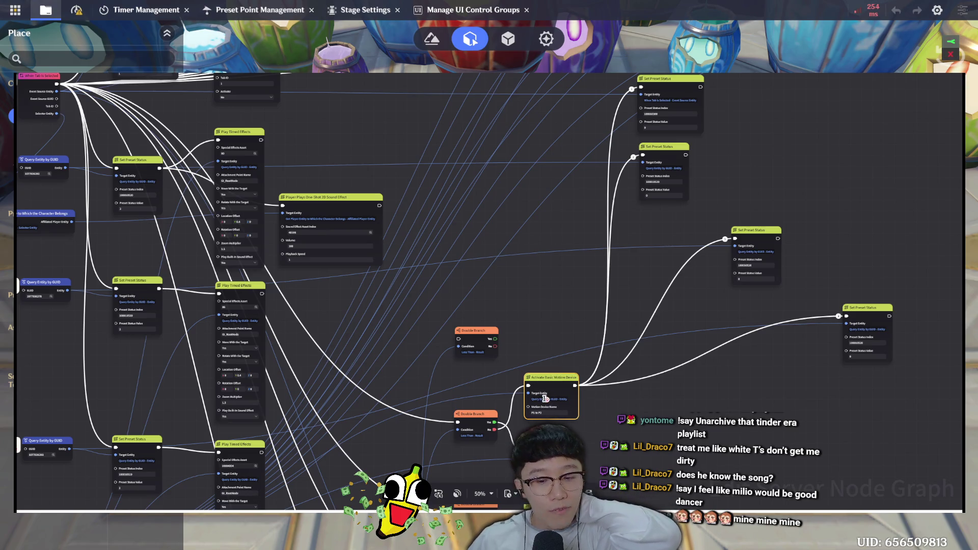
{"action": "left_click", "coordinate": [544, 400]}
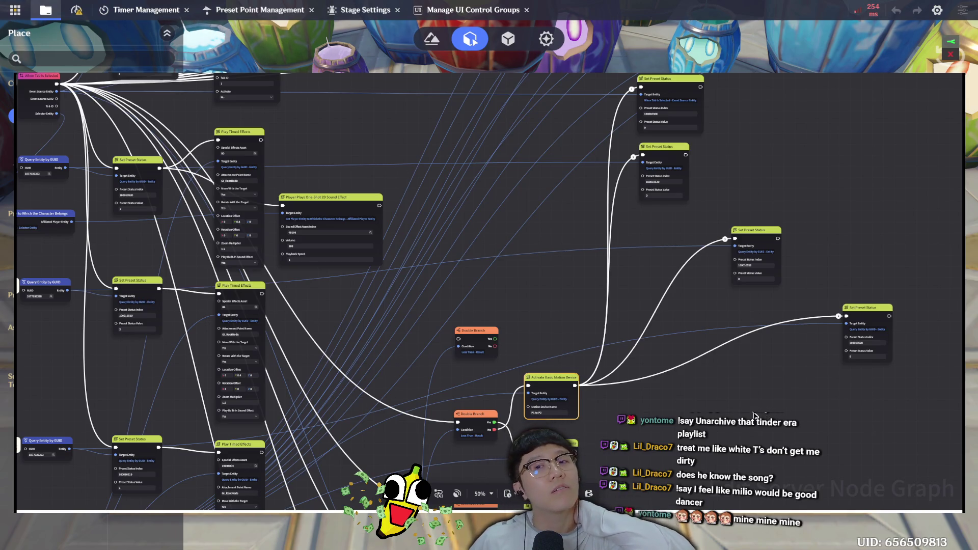
{"action": "left_click_drag", "start_coordinate": [711, 198], "coordinate": [671, 107]}
{"action": "left_click_drag", "start_coordinate": [893, 394], "coordinate": [731, 226]}
{"action": "left_click", "coordinate": [788, 390]}
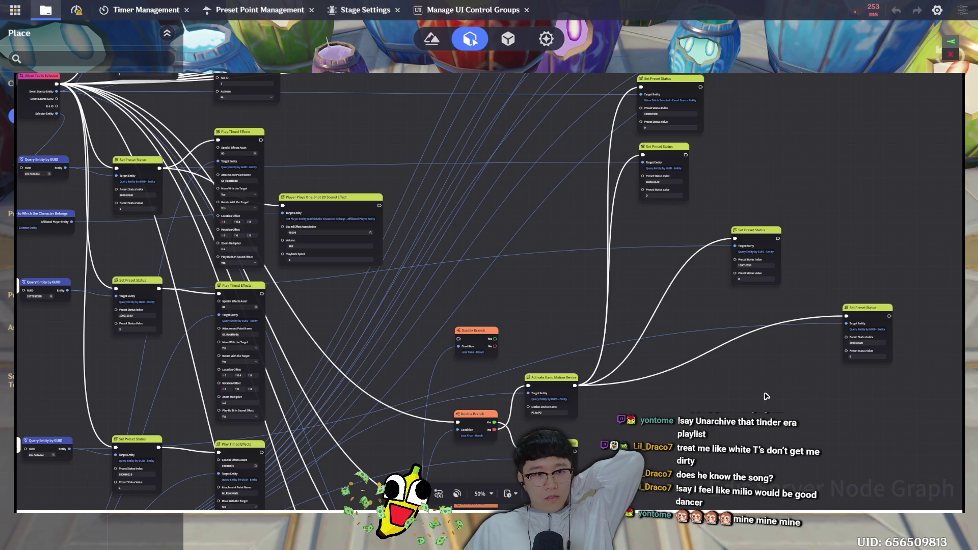
{"action": "left_click_drag", "start_coordinate": [595, 329], "coordinate": [606, 334]}
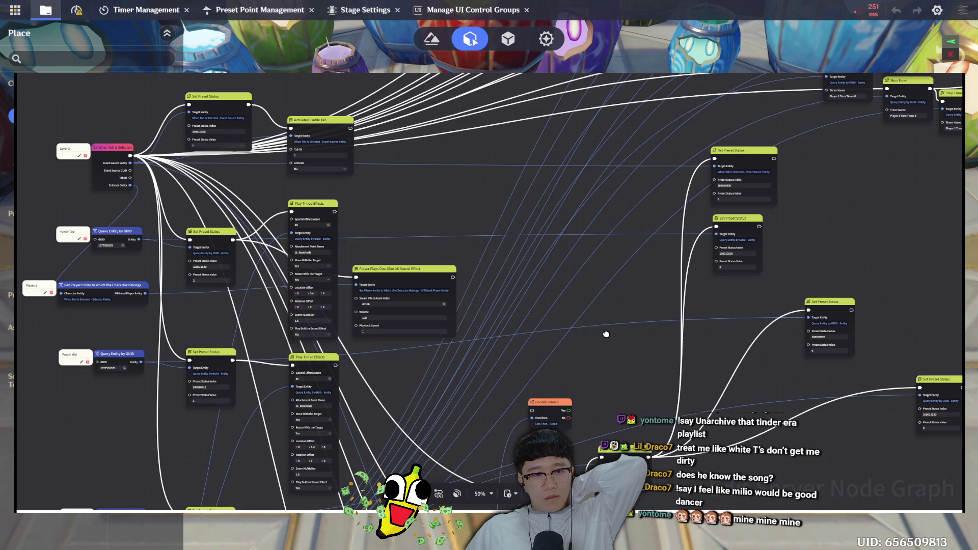
Paste a duplicate Activate Basic Motion Device node beside the far-right Set Preset Status
{"action": "left_click_drag", "start_coordinate": [606, 334], "coordinate": [603, 262]}
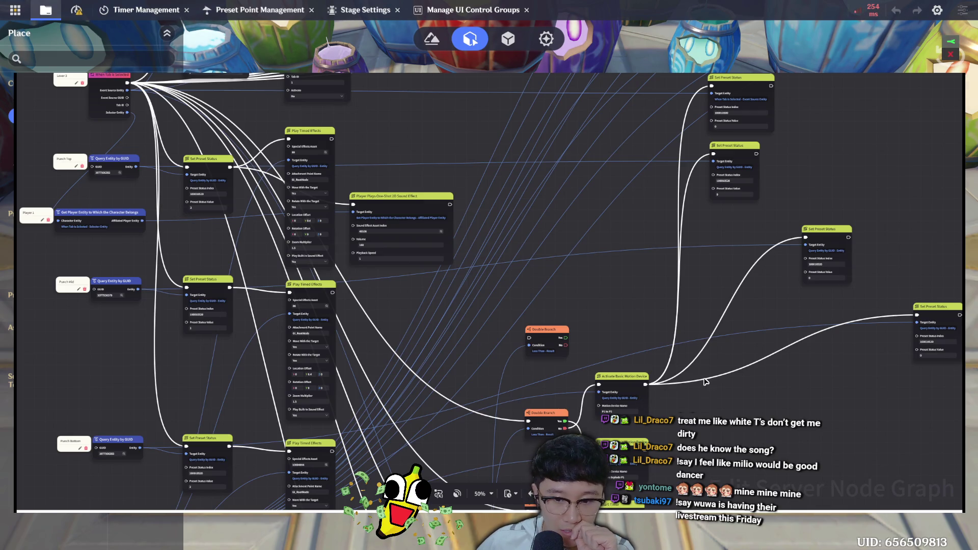
{"action": "left_click", "coordinate": [766, 312]}
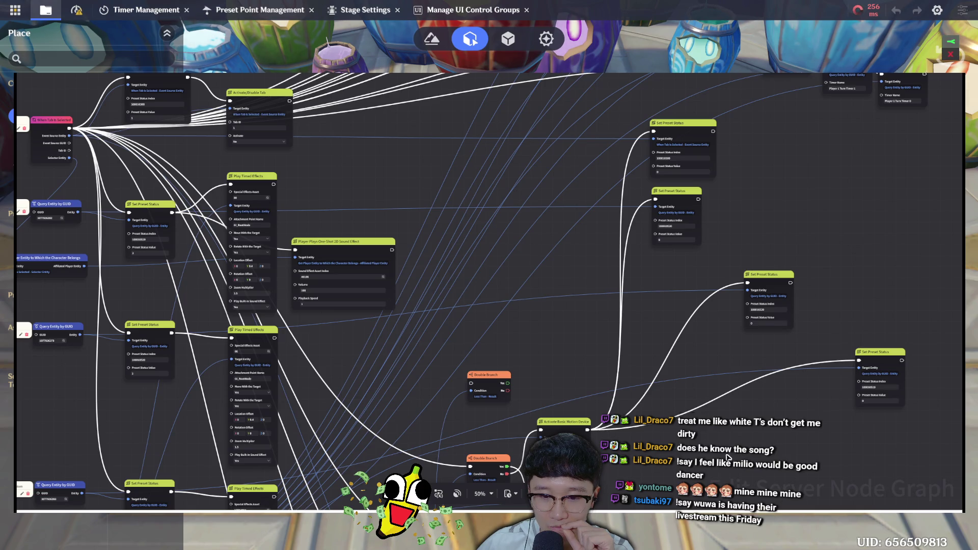
{"action": "left_click_drag", "start_coordinate": [689, 415], "coordinate": [750, 285]}
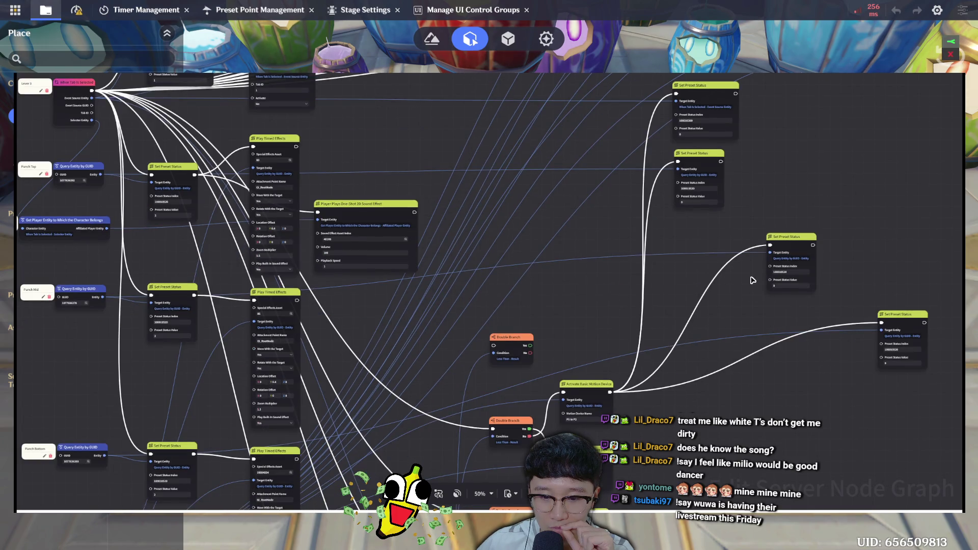
{"action": "key", "text": "ctrl+v"}
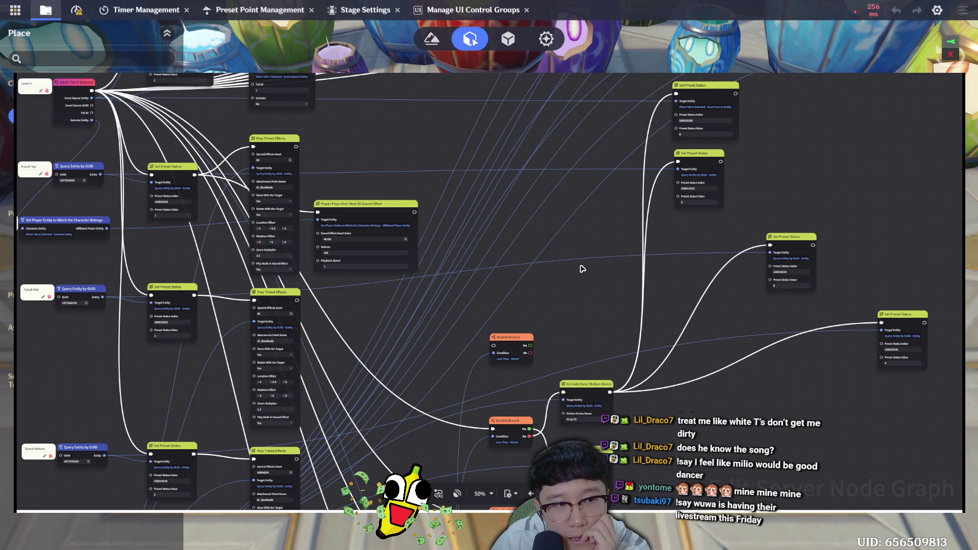
{"action": "left_click_drag", "start_coordinate": [555, 292], "coordinate": [616, 313]}
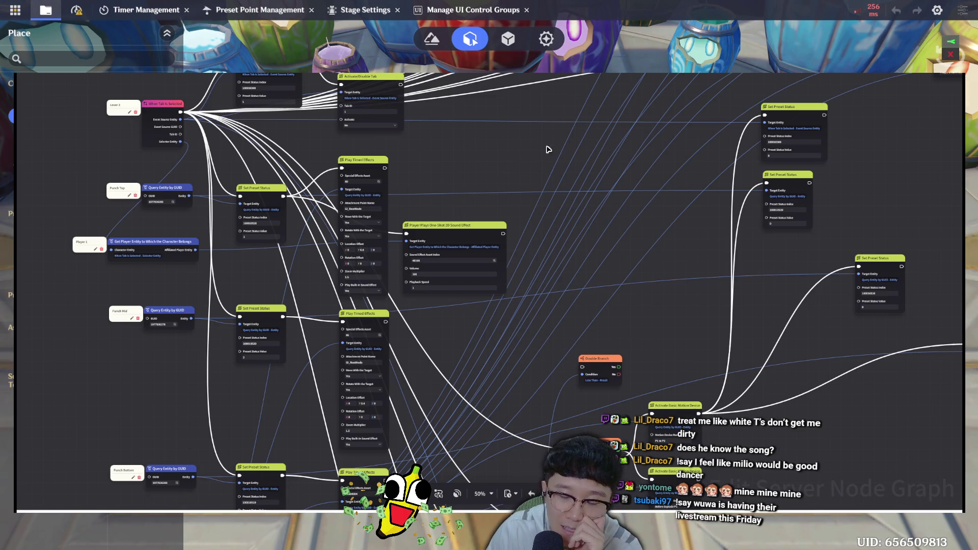
Pan to the turn-timer Stop Timer nodes and box-select the whole stack
{"action": "left_click_drag", "start_coordinate": [720, 197], "coordinate": [506, 383]}
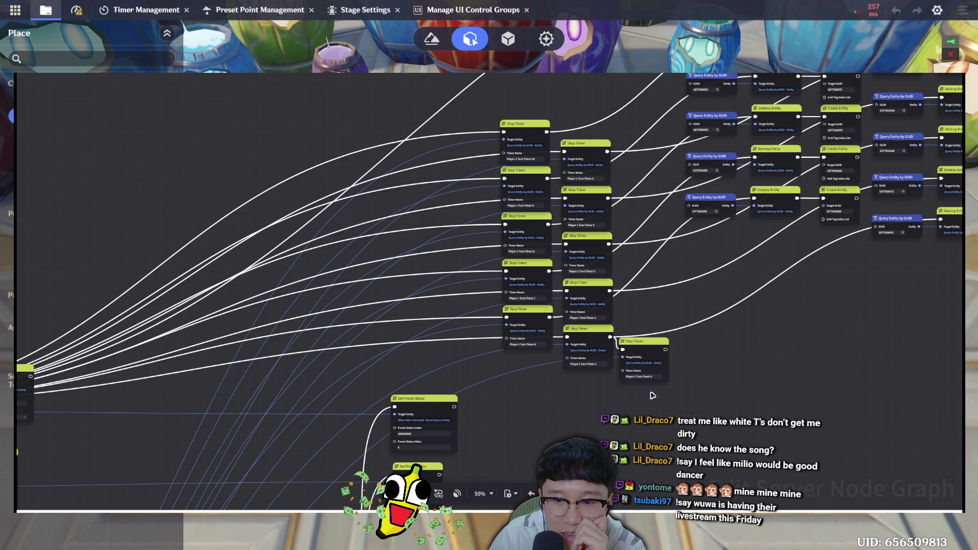
{"action": "left_click_drag", "start_coordinate": [631, 399], "coordinate": [604, 371]}
{"action": "left_click_drag", "start_coordinate": [550, 245], "coordinate": [487, 105]}
{"action": "left_click", "coordinate": [757, 397]}
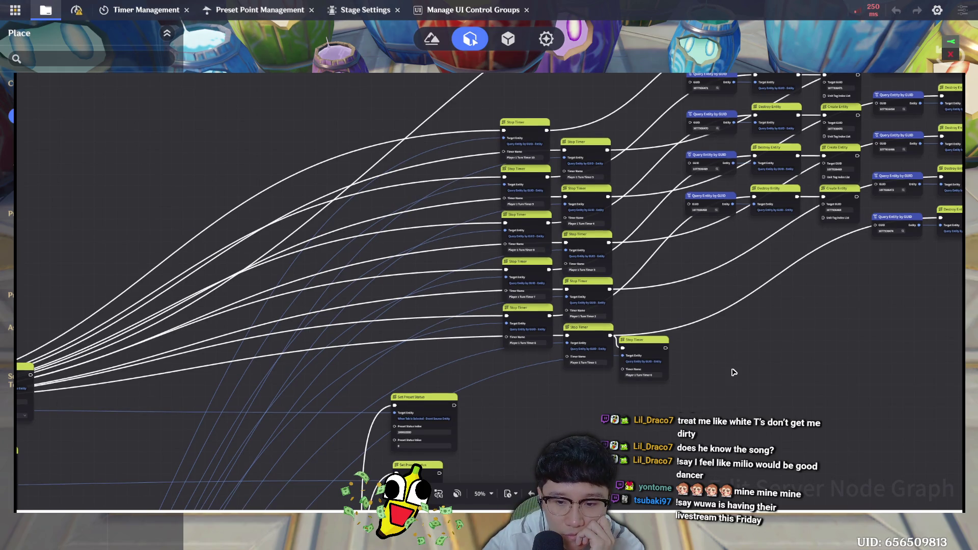
Pan past the Play Timed Effects nodes to frame the Double Branch, motion device and Start Timer section
{"action": "scroll", "coordinate": [702, 331], "scroll_direction": "down", "scroll_amount": 10}
{"action": "mouse_move", "coordinate": [574, 392]}
{"action": "left_mouse_down"}
{"action": "mouse_move", "coordinate": [683, 328]}
{"action": "mouse_move", "coordinate": [722, 254]}
{"action": "mouse_move", "coordinate": [722, 157]}
{"action": "mouse_move", "coordinate": [732, 147]}
{"action": "left_mouse_up"}
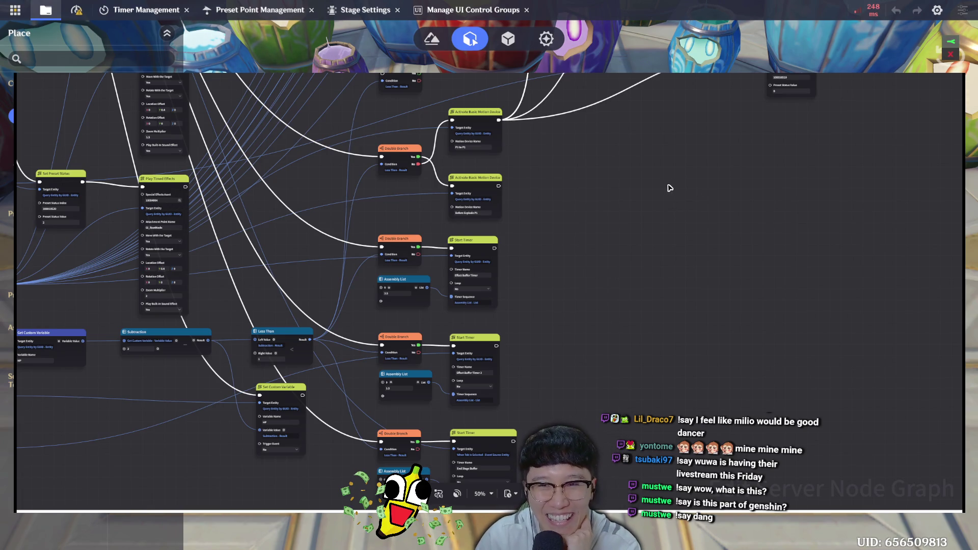
{"action": "mouse_move", "coordinate": [647, 217]}
{"action": "left_mouse_down"}
{"action": "mouse_move", "coordinate": [656, 226]}
{"action": "mouse_move", "coordinate": [668, 210]}
{"action": "mouse_move", "coordinate": [721, 216]}
{"action": "left_mouse_up"}
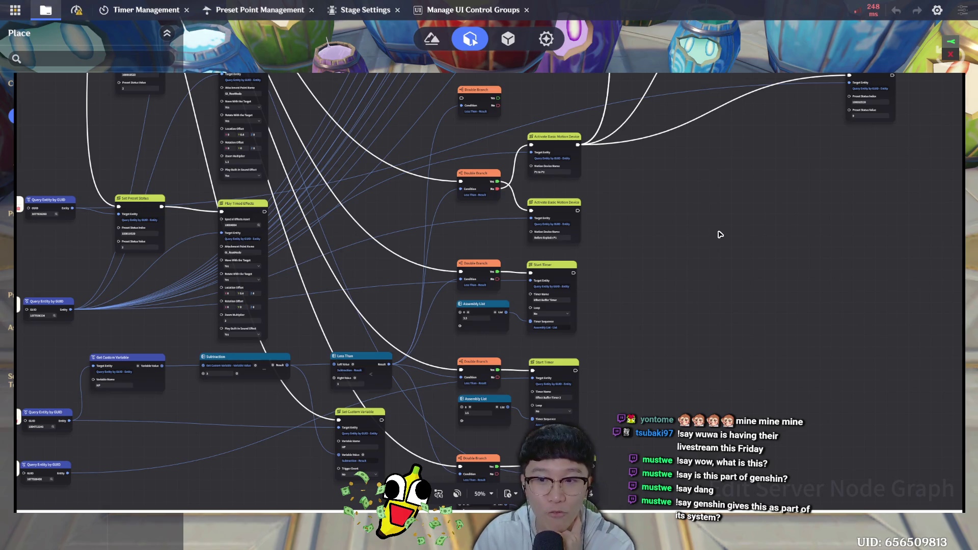
{"action": "mouse_move", "coordinate": [682, 220]}
{"action": "left_mouse_down"}
{"action": "mouse_move", "coordinate": [692, 279]}
{"action": "mouse_move", "coordinate": [708, 299]}
{"action": "left_mouse_up"}
Check the top-right Set Preset Status node's preset status index, then scroll down to the Barrel query nodes
{"action": "scroll", "coordinate": [705, 314], "scroll_direction": "up", "scroll_amount": 3}
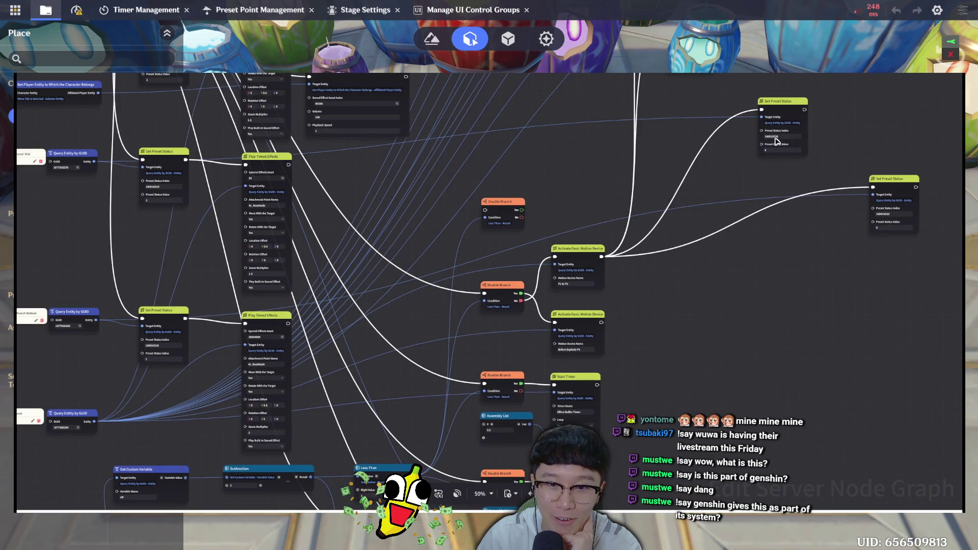
{"action": "left_click", "coordinate": [776, 136]}
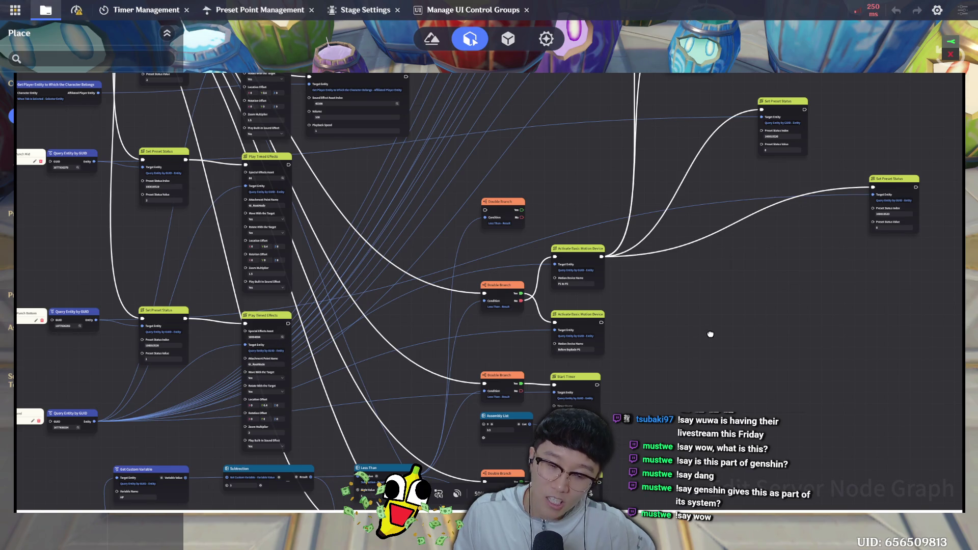
{"action": "scroll", "coordinate": [707, 328], "scroll_direction": "down", "scroll_amount": 1}
{"action": "scroll", "coordinate": [707, 329], "scroll_direction": "down", "scroll_amount": 2}
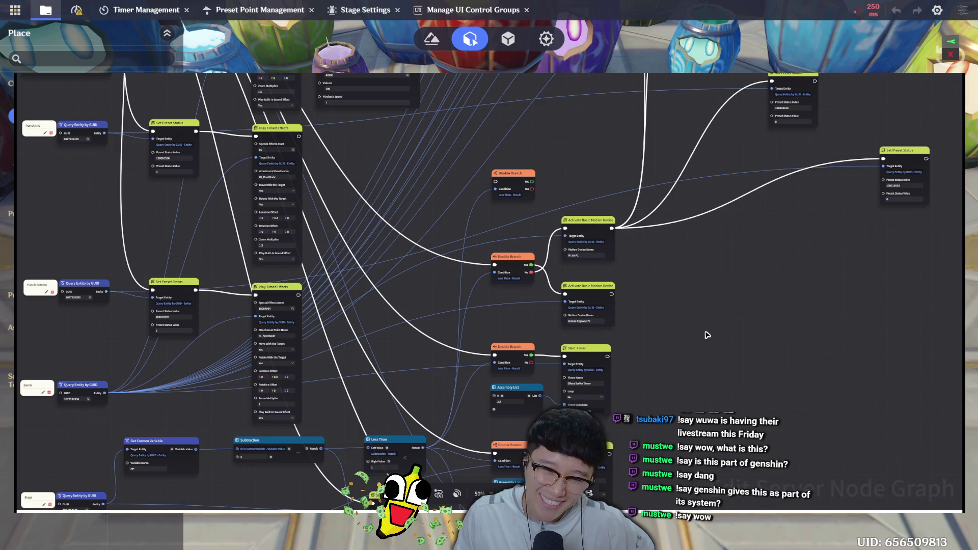
{"action": "scroll", "coordinate": [722, 327], "scroll_direction": "down", "scroll_amount": 3}
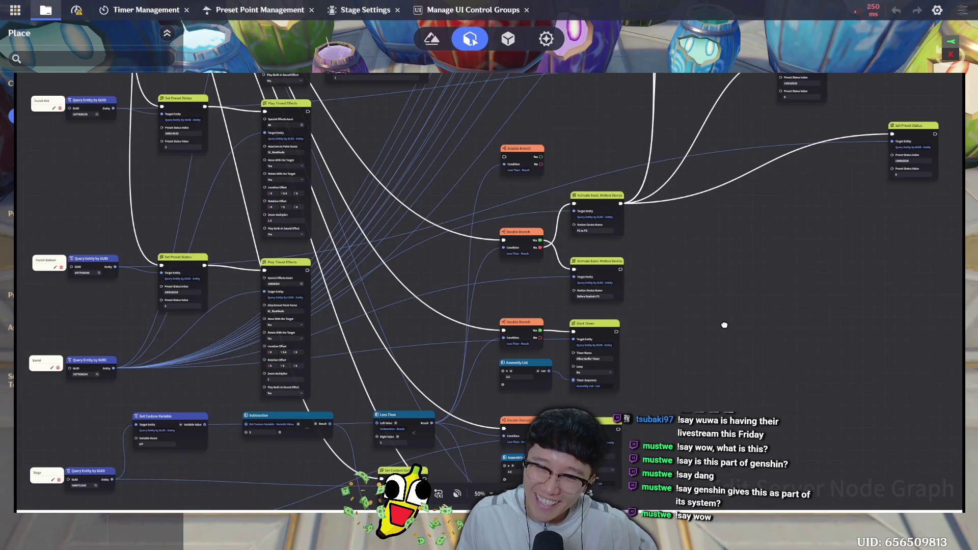
{"action": "scroll", "coordinate": [724, 325], "scroll_direction": "down", "scroll_amount": 3}
{"action": "scroll", "coordinate": [724, 277], "scroll_direction": "down", "scroll_amount": 5}
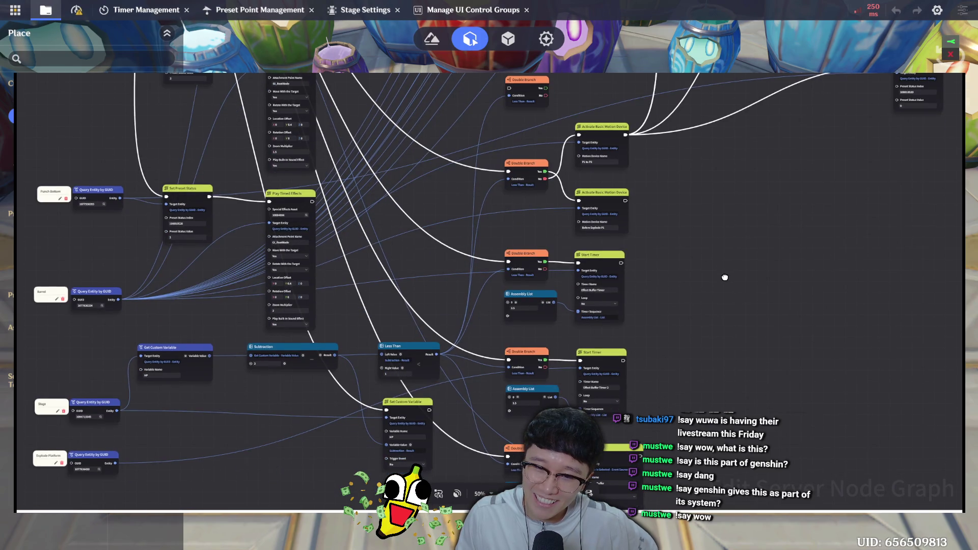
{"action": "scroll", "coordinate": [732, 251], "scroll_direction": "down", "scroll_amount": 3}
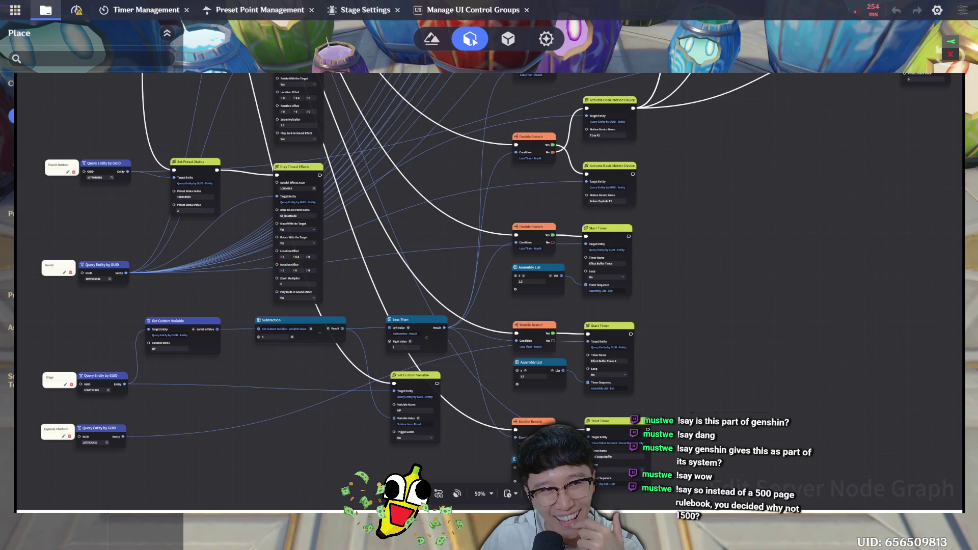
Open 'Barrel - 03 - Player 1 - All Levers Activate Deactivate_v2' from the Barrel folder and browse its lever nodes
{"action": "key", "text": "Escape"}
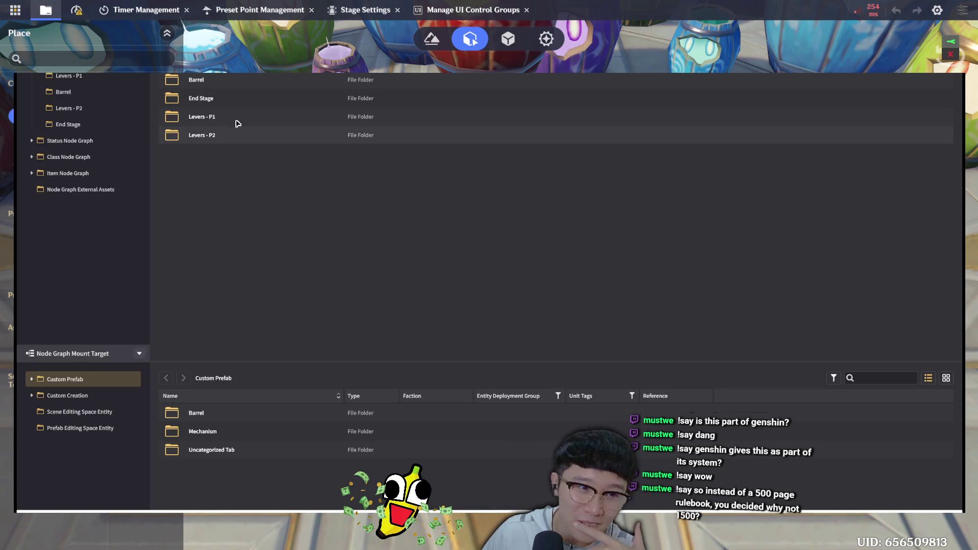
{"action": "double_click", "coordinate": [248, 82]}
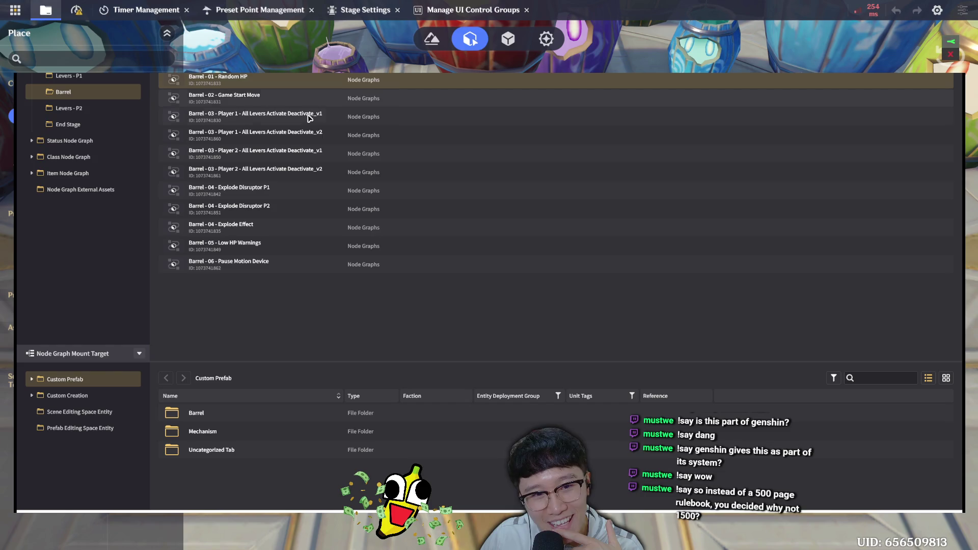
{"action": "double_click", "coordinate": [325, 142]}
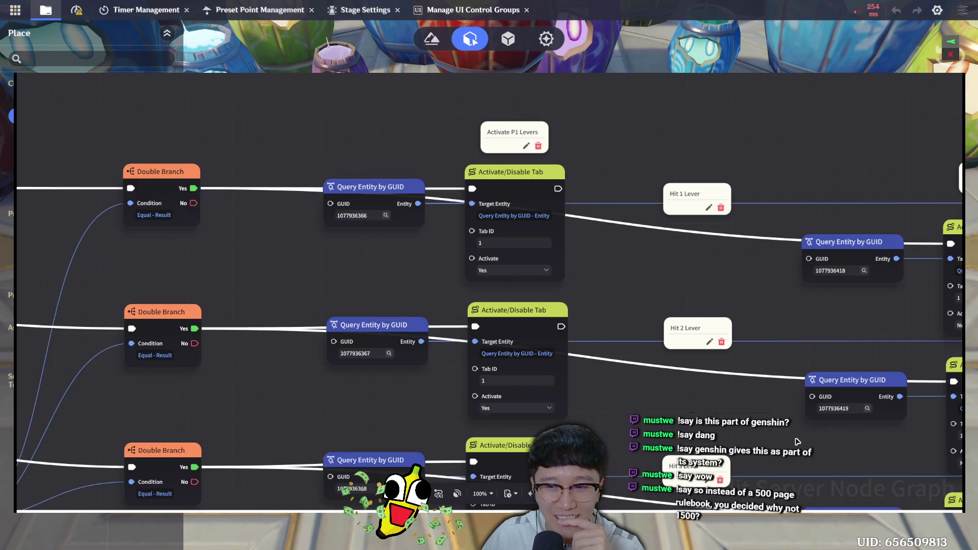
{"action": "left_click_drag", "start_coordinate": [746, 357], "coordinate": [714, 316]}
{"action": "scroll", "coordinate": [671, 170], "scroll_direction": "down", "scroll_amount": 6}
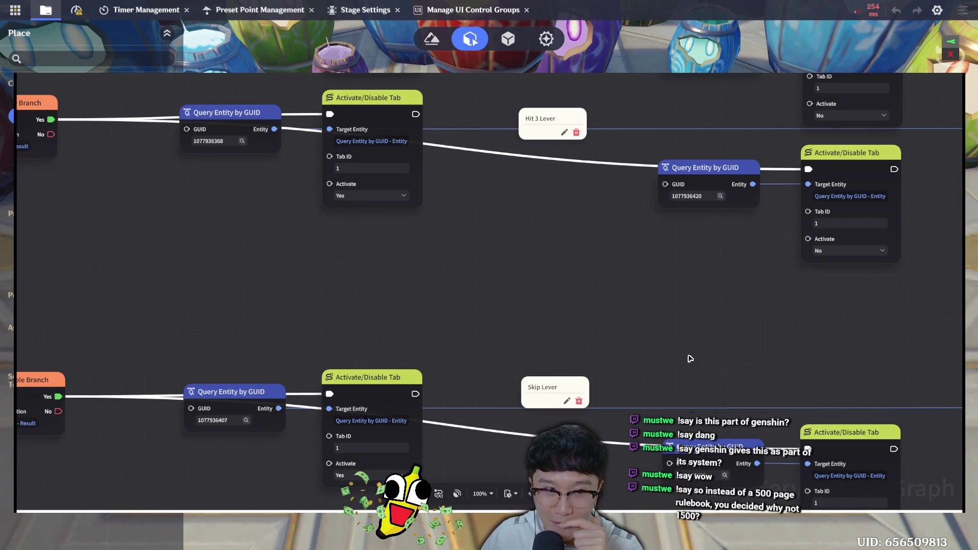
{"action": "scroll", "coordinate": [687, 352], "scroll_direction": "down", "scroll_amount": 7}
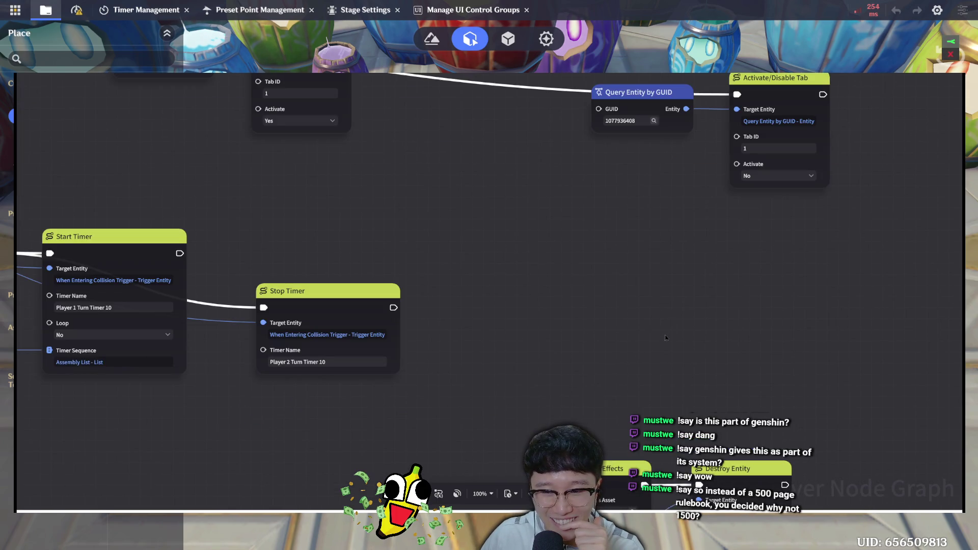
{"action": "scroll", "coordinate": [665, 337], "scroll_direction": "right", "scroll_amount": 1}
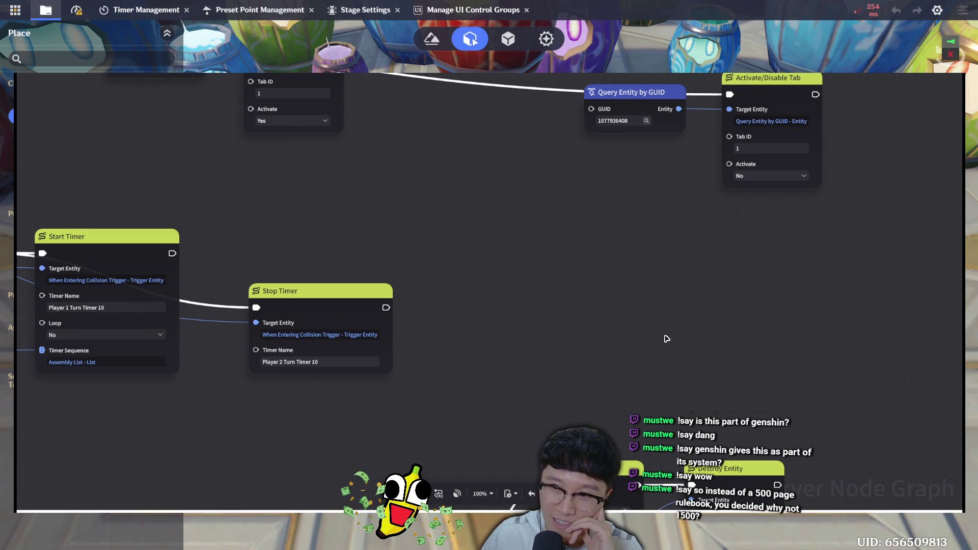
{"action": "scroll", "coordinate": [679, 346], "scroll_direction": "down", "scroll_amount": 1}
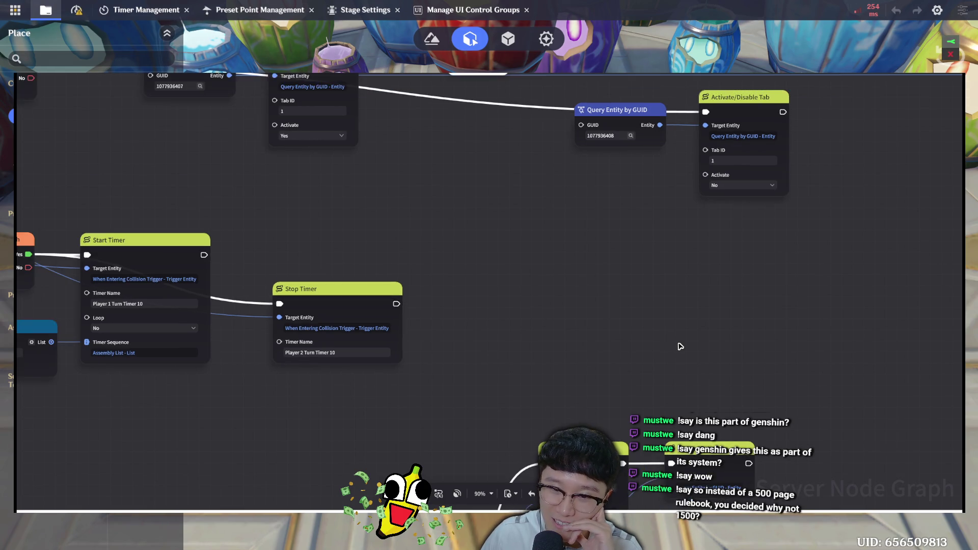
{"action": "scroll", "coordinate": [679, 345], "scroll_direction": "down", "scroll_amount": 4}
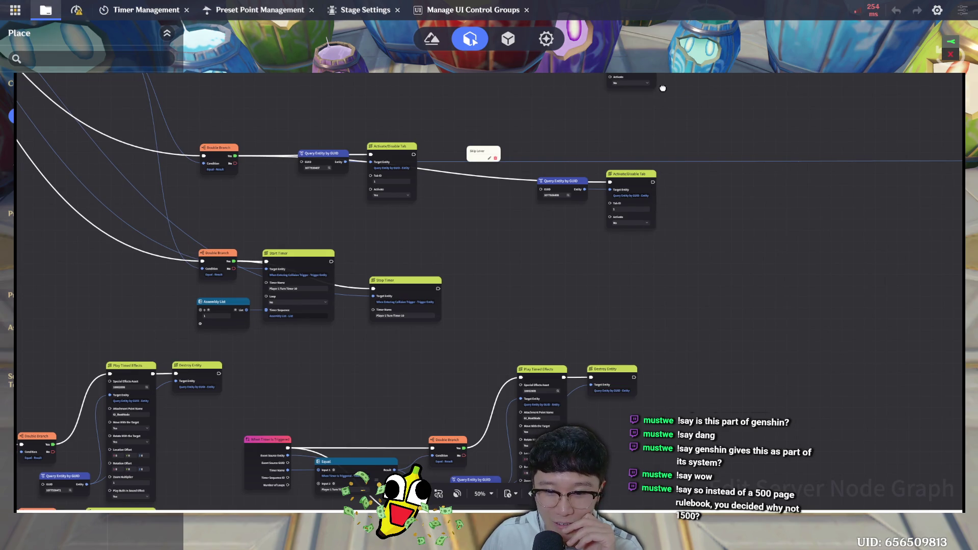
{"action": "scroll", "coordinate": [746, 311], "scroll_direction": "down", "scroll_amount": 10}
{"action": "scroll", "coordinate": [733, 425], "scroll_direction": "down", "scroll_amount": 1}
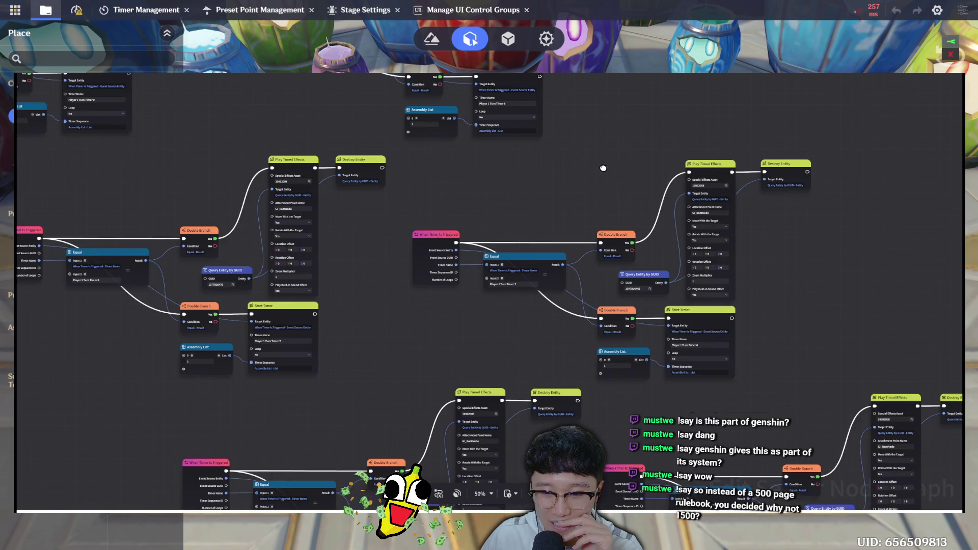
{"action": "left_click_drag", "start_coordinate": [603, 168], "coordinate": [569, 86]}
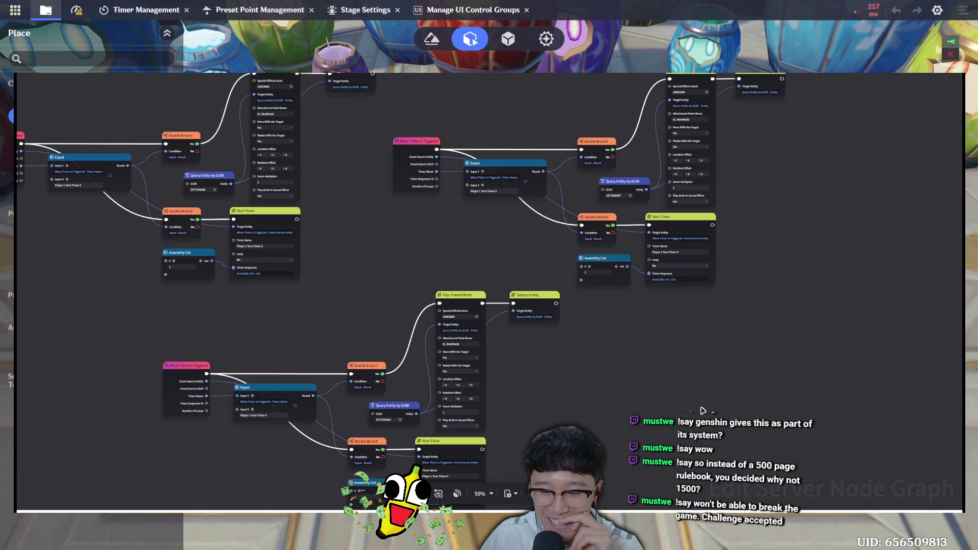
{"action": "mouse_move", "coordinate": [666, 339]}
{"action": "left_mouse_down"}
{"action": "mouse_move", "coordinate": [641, 318]}
{"action": "mouse_move", "coordinate": [656, 265]}
{"action": "mouse_move", "coordinate": [635, 200]}
{"action": "mouse_move", "coordinate": [548, 129]}
{"action": "left_mouse_up"}
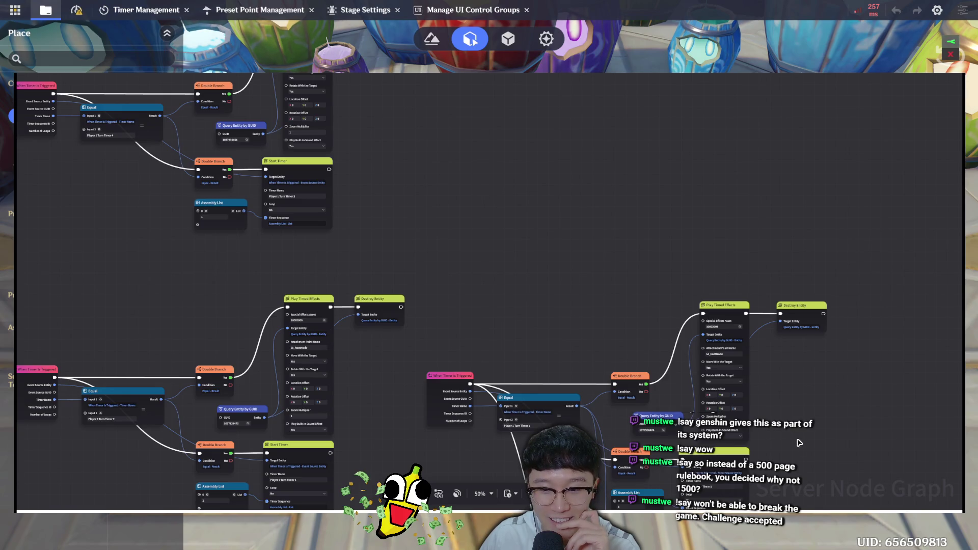
{"action": "mouse_move", "coordinate": [751, 318]}
{"action": "left_mouse_down"}
{"action": "mouse_move", "coordinate": [725, 253]}
{"action": "mouse_move", "coordinate": [703, 234]}
{"action": "mouse_move", "coordinate": [637, 227]}
{"action": "mouse_move", "coordinate": [619, 185]}
{"action": "mouse_move", "coordinate": [629, 118]}
{"action": "left_mouse_up"}
{"action": "scroll", "coordinate": [659, 375], "scroll_direction": "down", "scroll_amount": 1}
{"action": "scroll", "coordinate": [648, 299], "scroll_direction": "down", "scroll_amount": 5}
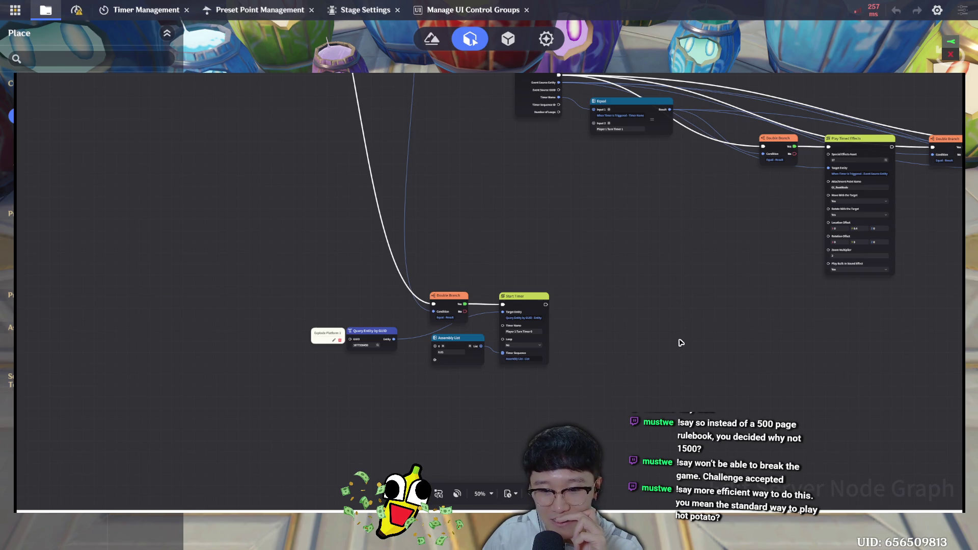
{"action": "scroll", "coordinate": [679, 343], "scroll_direction": "down", "scroll_amount": 3}
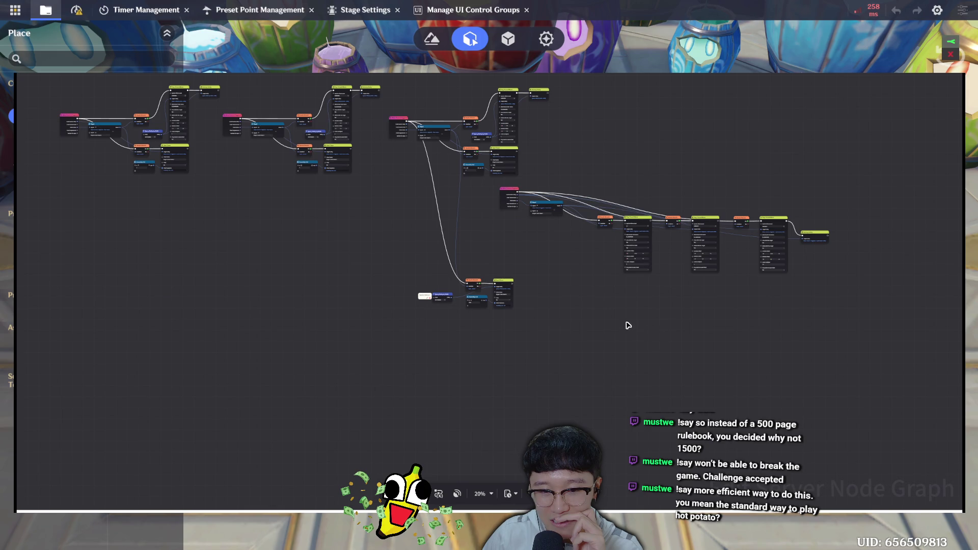
{"action": "scroll", "coordinate": [506, 274], "scroll_direction": "up", "scroll_amount": 2}
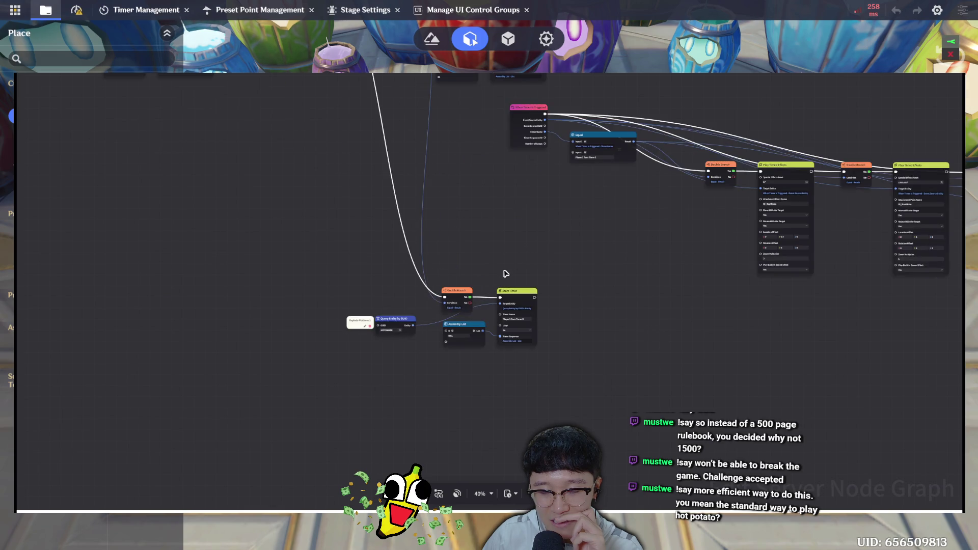
{"action": "scroll", "coordinate": [506, 274], "scroll_direction": "up", "scroll_amount": 1}
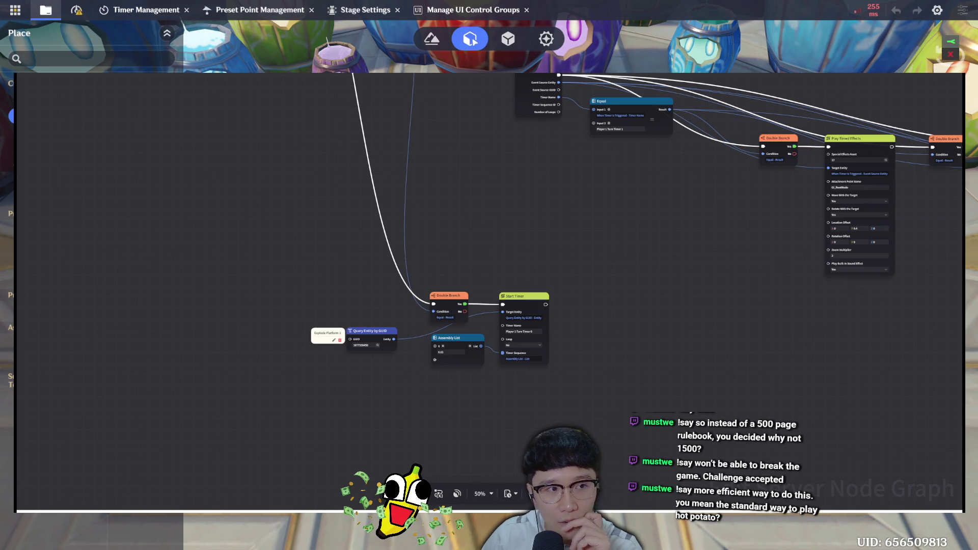
Open 'Barrel - 04 - Explode Disruptor P1', scroll through it, and close it back to the list
{"action": "key", "text": "Escape"}
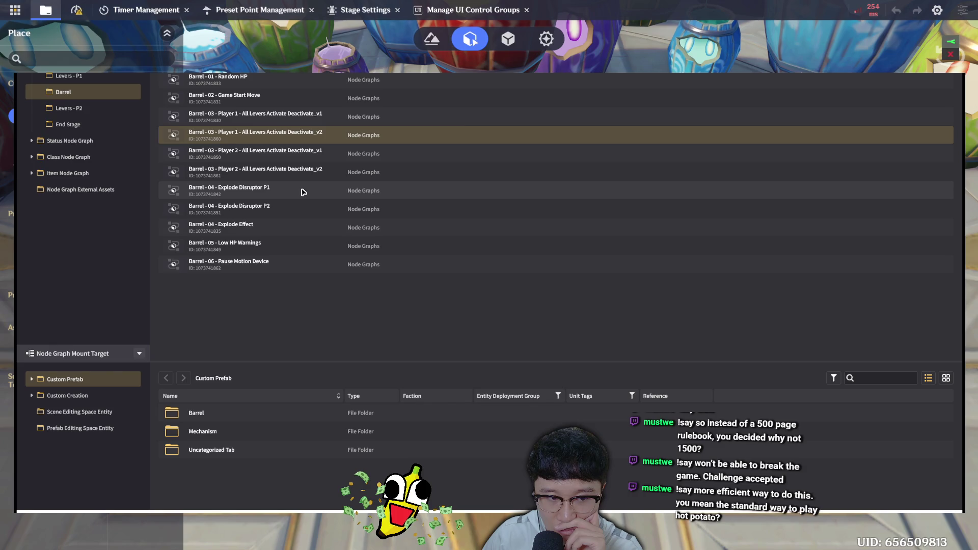
{"action": "double_click", "coordinate": [303, 192]}
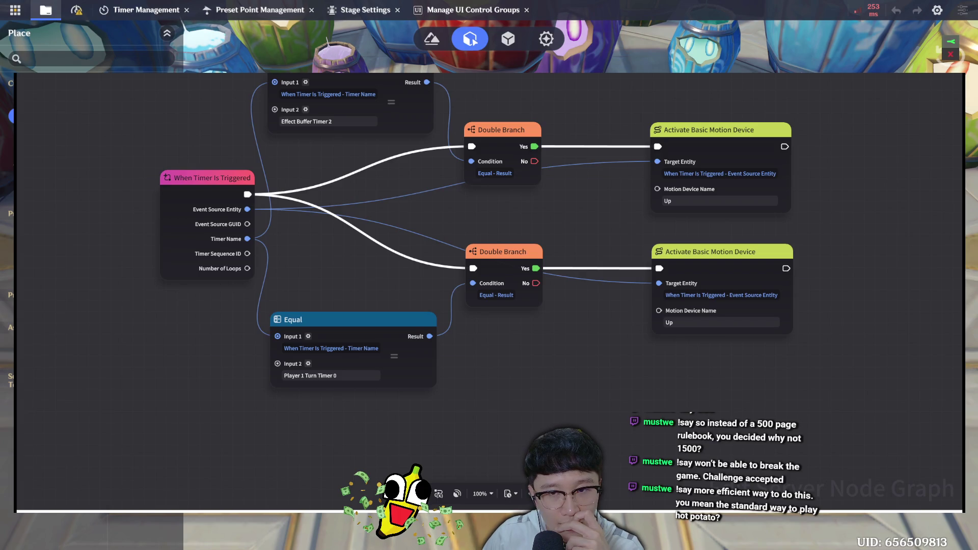
{"action": "scroll", "coordinate": [489, 290], "scroll_direction": "down", "scroll_amount": 5}
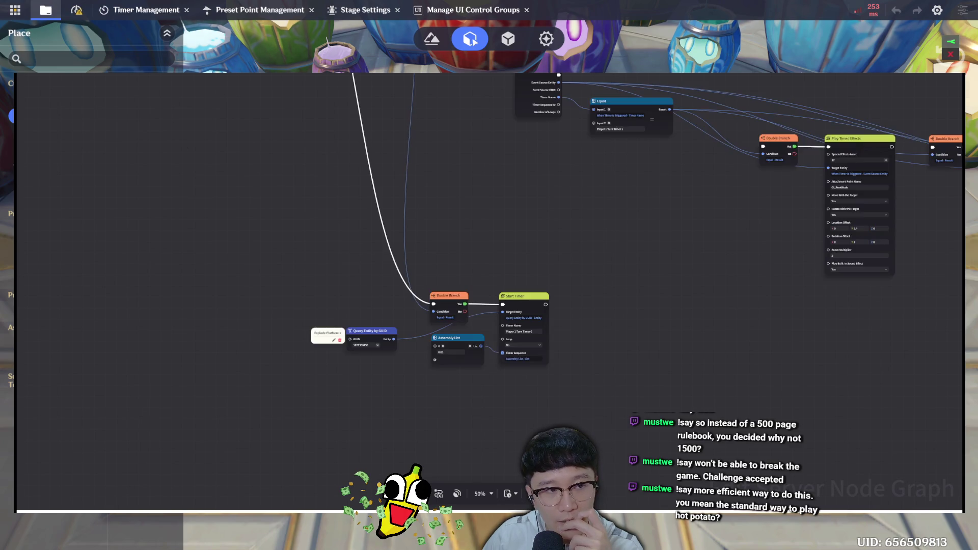
{"action": "key", "text": "Escape"}
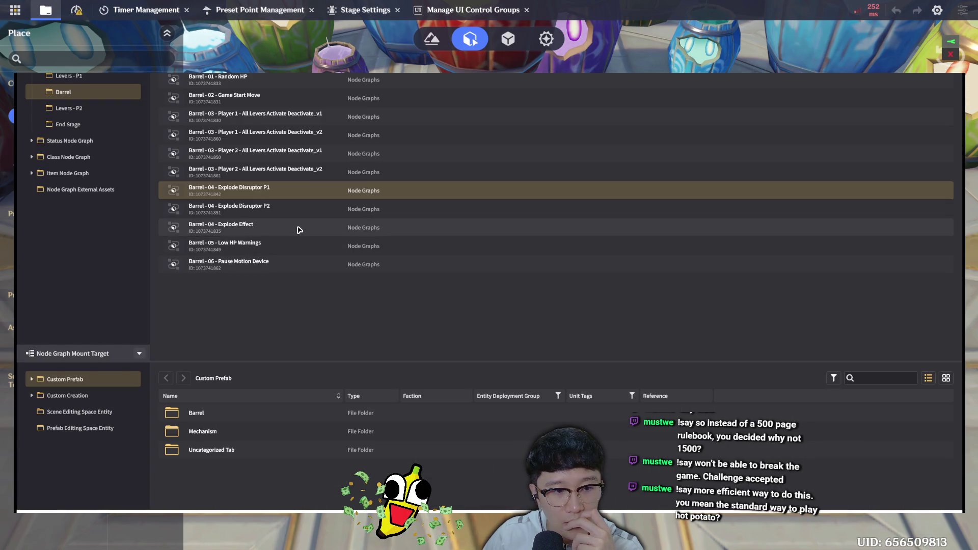
Open 'Barrel - 04 - Explode Effect' and pan upward through its nodes
{"action": "double_click", "coordinate": [298, 227]}
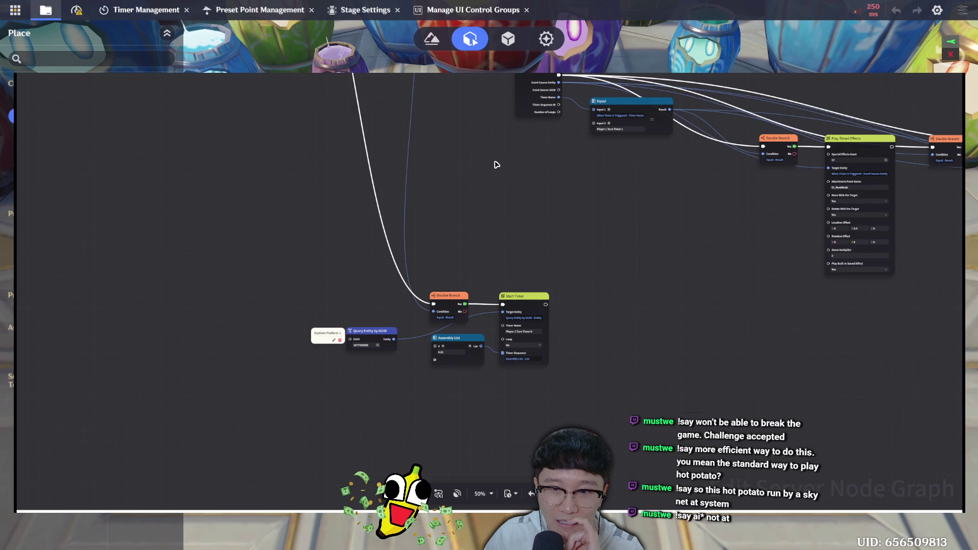
{"action": "left_click_drag", "start_coordinate": [502, 200], "coordinate": [511, 276]}
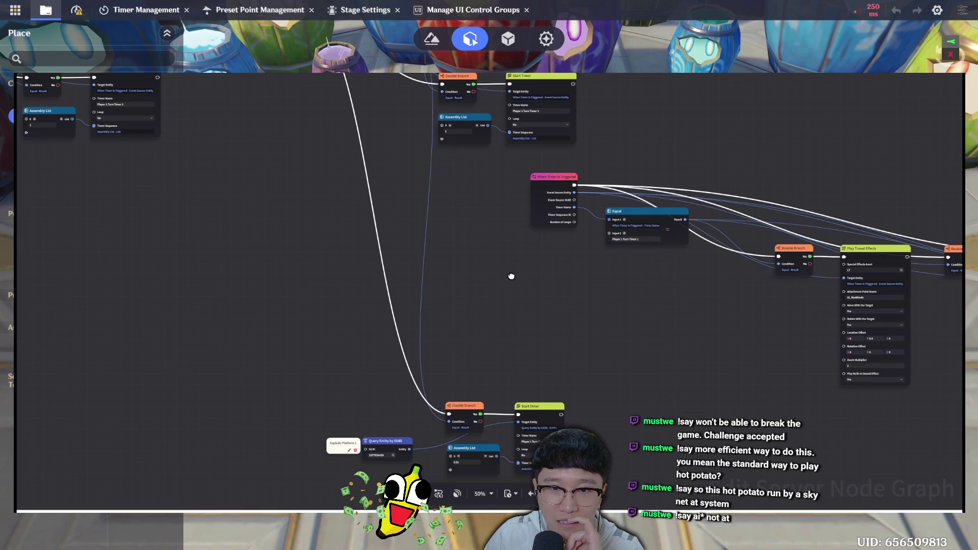
{"action": "mouse_move", "coordinate": [511, 276]}
{"action": "left_mouse_down"}
{"action": "mouse_move", "coordinate": [505, 295]}
{"action": "mouse_move", "coordinate": [520, 353]}
{"action": "mouse_move", "coordinate": [501, 383]}
{"action": "left_mouse_up"}
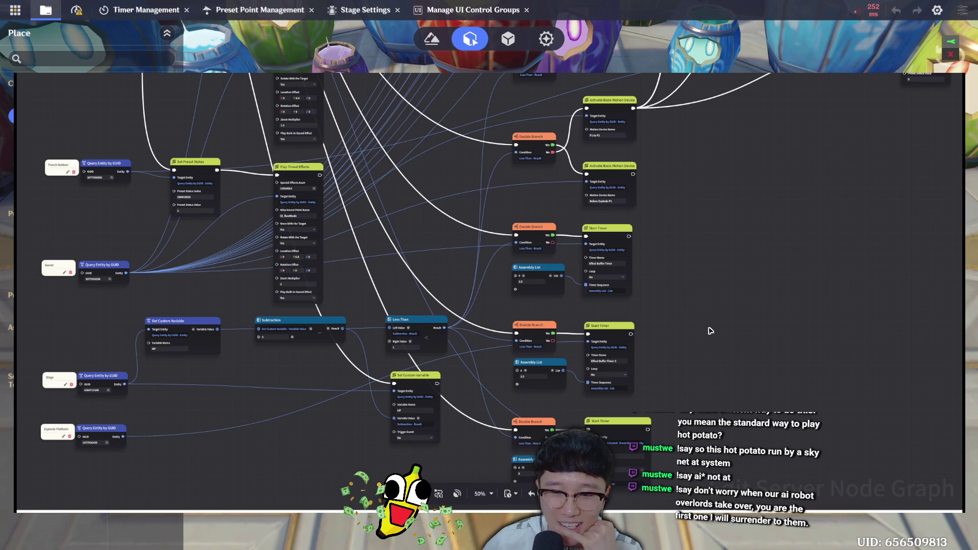
{"action": "scroll", "coordinate": [674, 365], "scroll_direction": "up", "scroll_amount": 1}
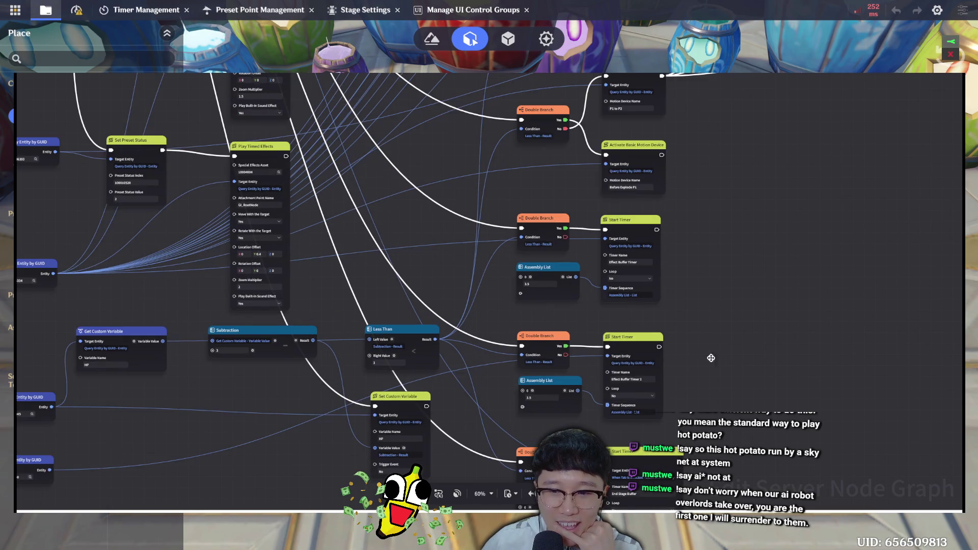
{"action": "scroll", "coordinate": [718, 344], "scroll_direction": "up", "scroll_amount": 1}
{"action": "left_click_drag", "start_coordinate": [717, 344], "coordinate": [637, 284]}
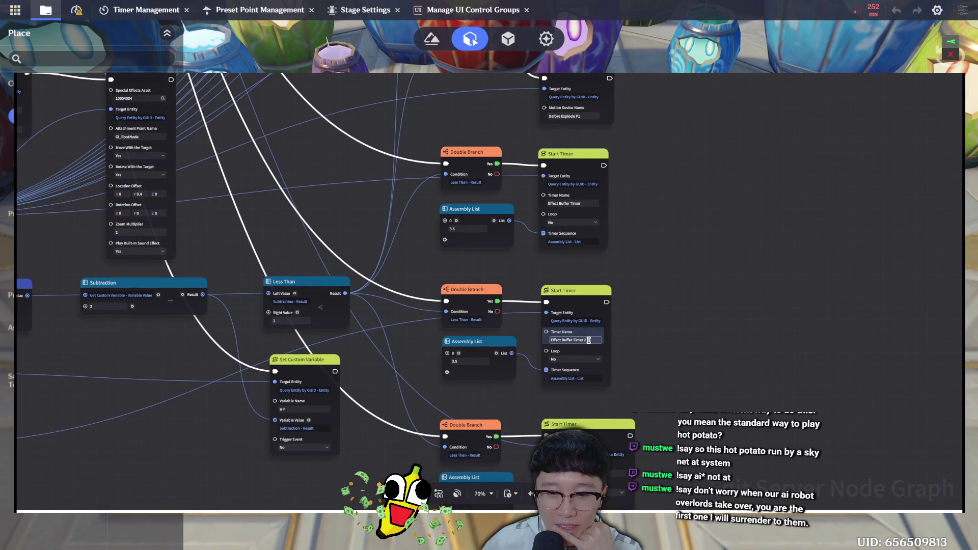
{"action": "left_click", "coordinate": [571, 203]}
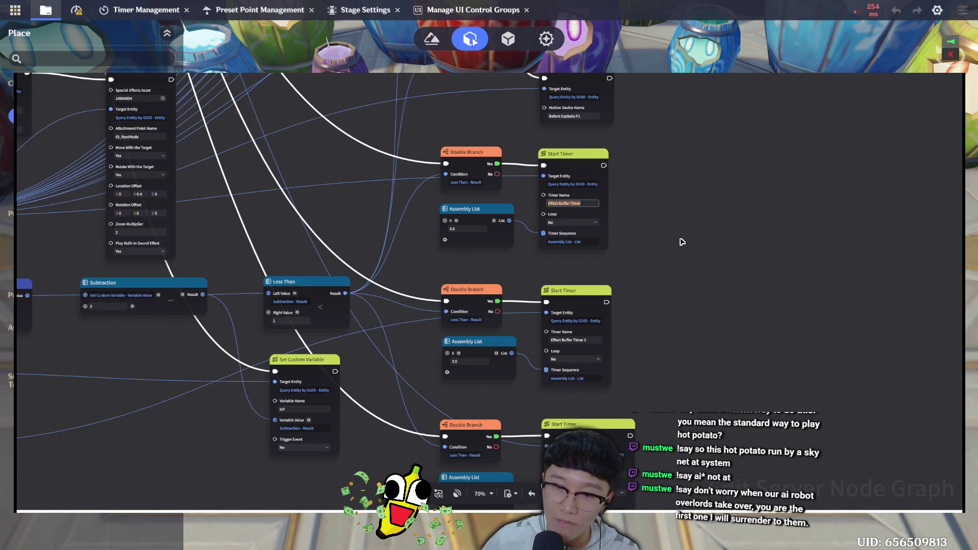
{"action": "key", "text": "Return"}
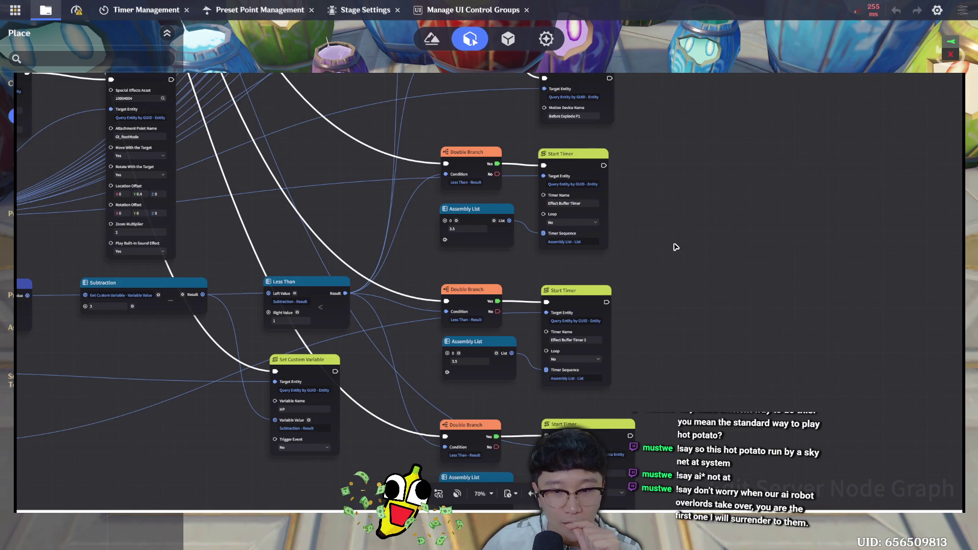
{"action": "left_click", "coordinate": [591, 340]}
{"action": "left_click", "coordinate": [695, 332]}
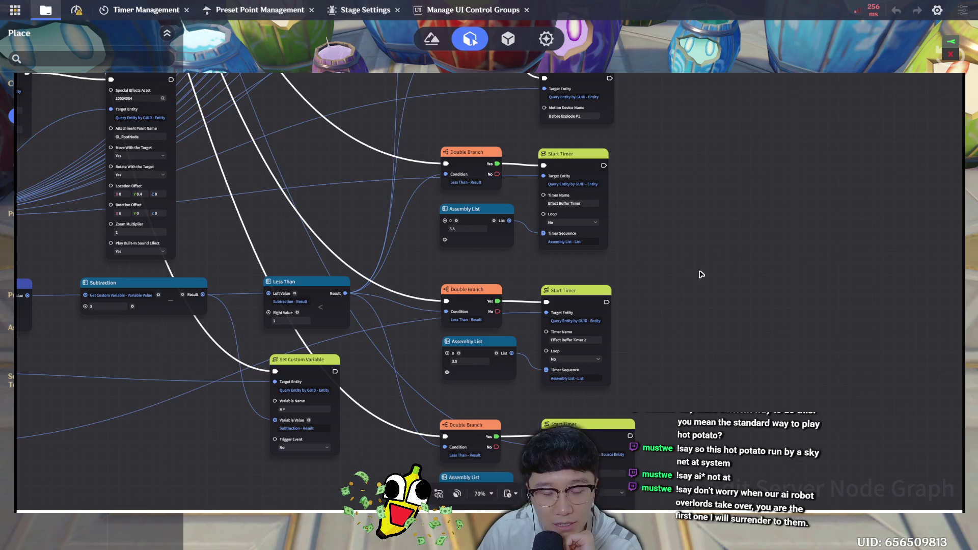
Disconnect Activate Basic Motion Device from the middle and lower-right Set Preset Status nodes
{"action": "scroll", "coordinate": [664, 437], "scroll_direction": "up", "scroll_amount": 5}
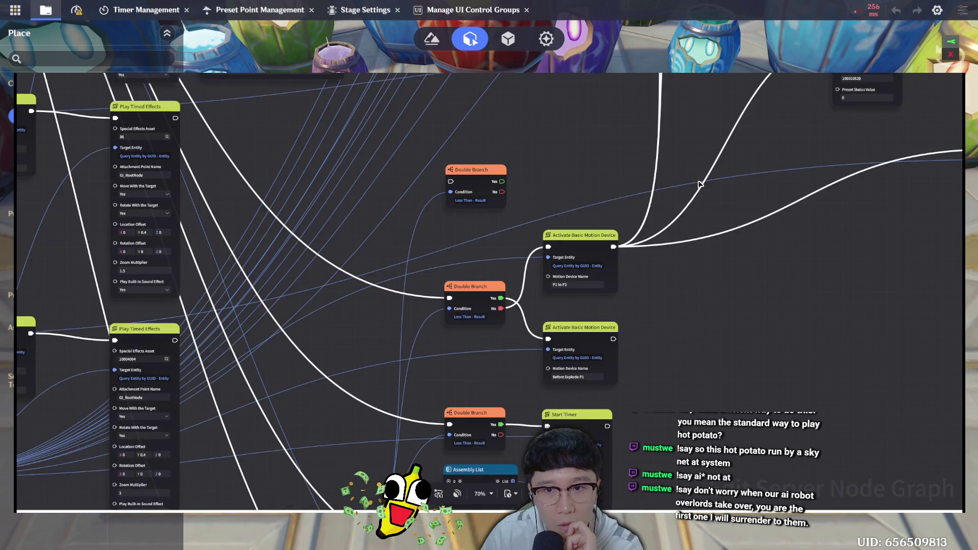
{"action": "mouse_move", "coordinate": [790, 312]}
{"action": "left_mouse_down"}
{"action": "mouse_move", "coordinate": [572, 353]}
{"action": "mouse_move", "coordinate": [564, 400]}
{"action": "mouse_move", "coordinate": [583, 425]}
{"action": "left_mouse_up"}
{"action": "left_click_drag", "start_coordinate": [586, 428], "coordinate": [591, 472]}
{"action": "mouse_move", "coordinate": [701, 262]}
{"action": "left_mouse_down"}
{"action": "mouse_move", "coordinate": [689, 344]}
{"action": "mouse_move", "coordinate": [694, 310]}
{"action": "left_mouse_up"}
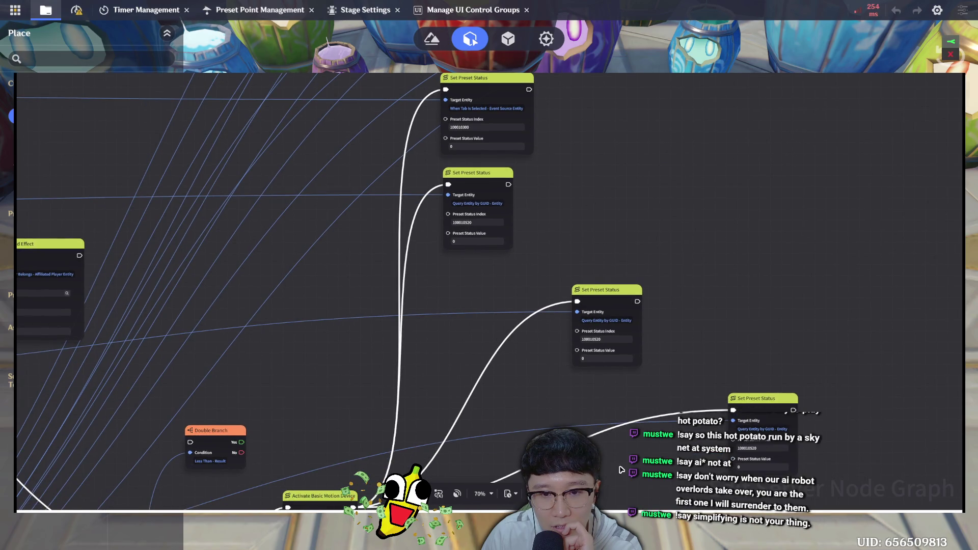
{"action": "left_click_drag", "start_coordinate": [633, 426], "coordinate": [646, 365]}
{"action": "left_click", "coordinate": [593, 242]}
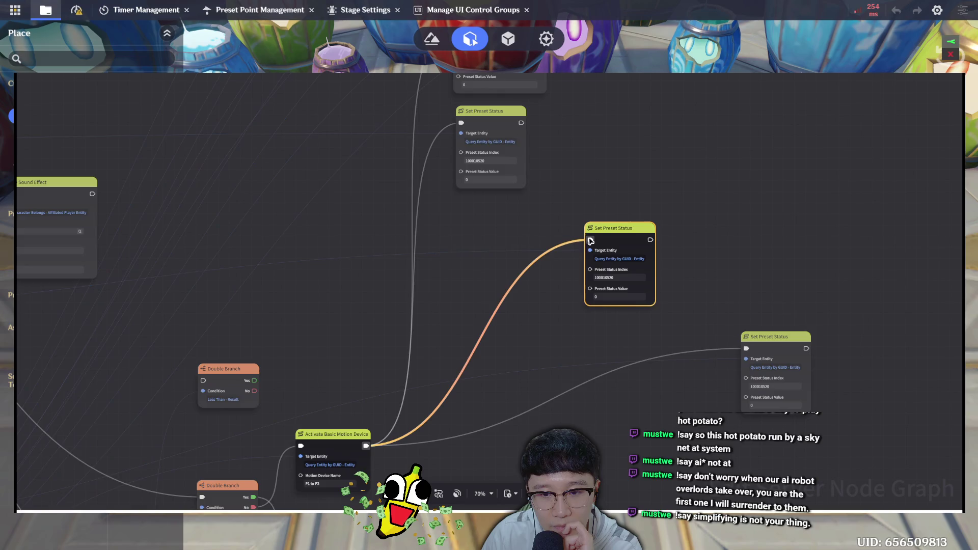
{"action": "left_click_drag", "start_coordinate": [591, 240], "coordinate": [747, 349]}
{"action": "left_click", "coordinate": [748, 352]}
{"action": "left_click_drag", "start_coordinate": [747, 349], "coordinate": [755, 317]}
{"action": "left_click", "coordinate": [714, 186]}
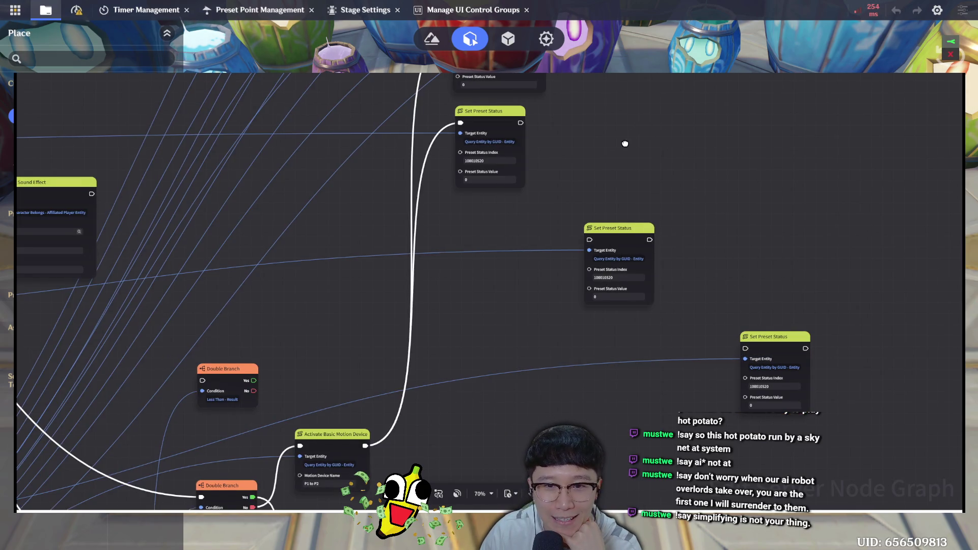
Chain the middle Set Preset Status after the first and the lower-right after it, then close the graph
{"action": "left_click_drag", "start_coordinate": [530, 141], "coordinate": [567, 258]}
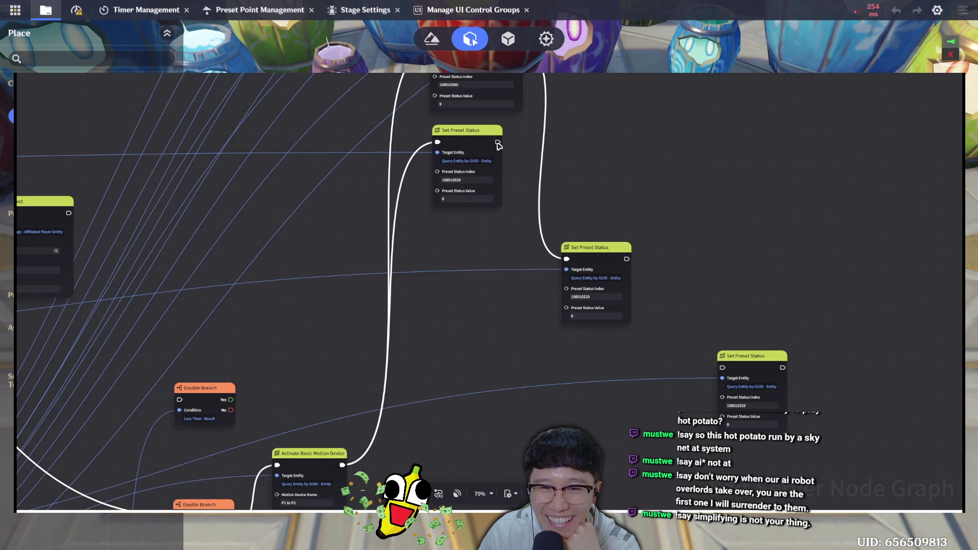
{"action": "left_click_drag", "start_coordinate": [683, 316], "coordinate": [721, 365]}
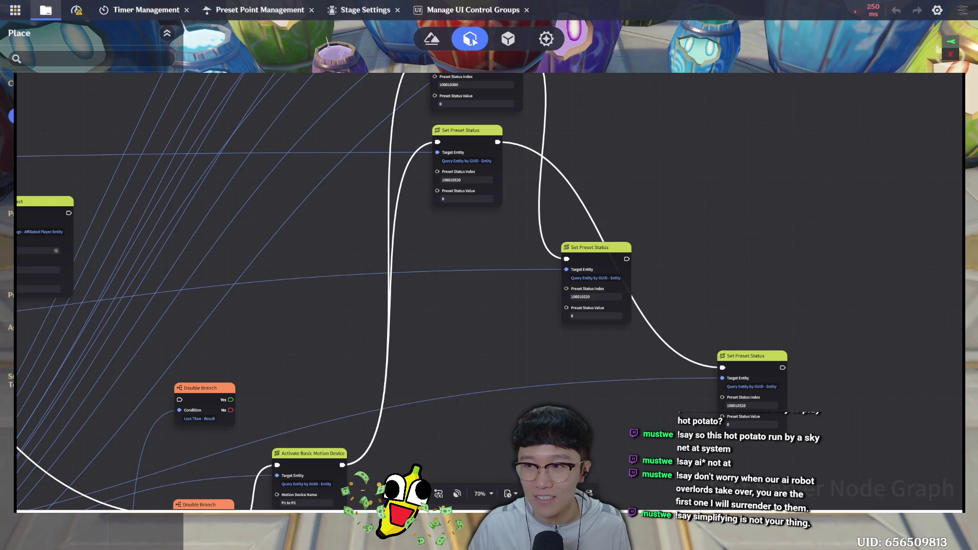
{"action": "key", "text": "Escape"}
Launch a Direct Upload test play of the Barrel Impact stage with Start Game
{"action": "left_click", "coordinate": [15, 9]}
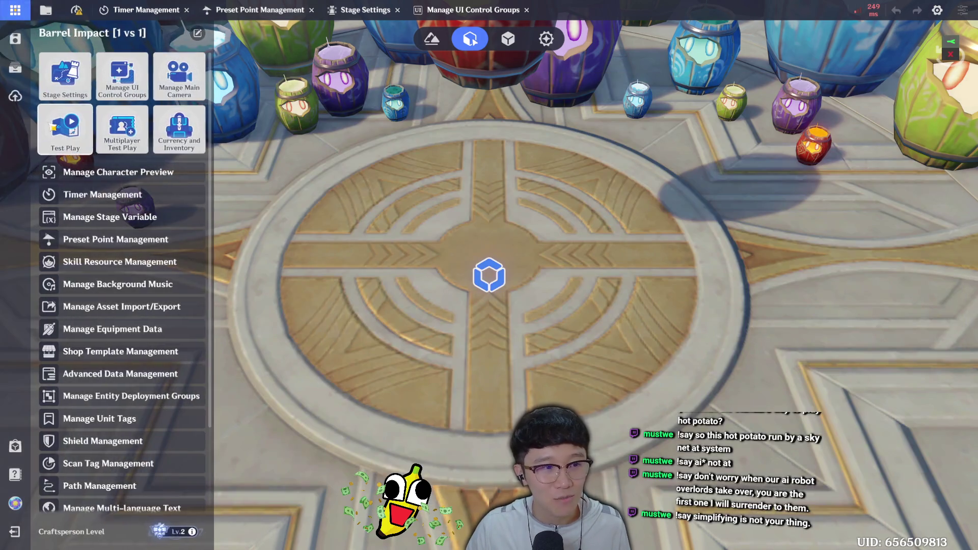
{"action": "left_click", "coordinate": [65, 129]}
{"action": "left_click", "coordinate": [584, 325]}
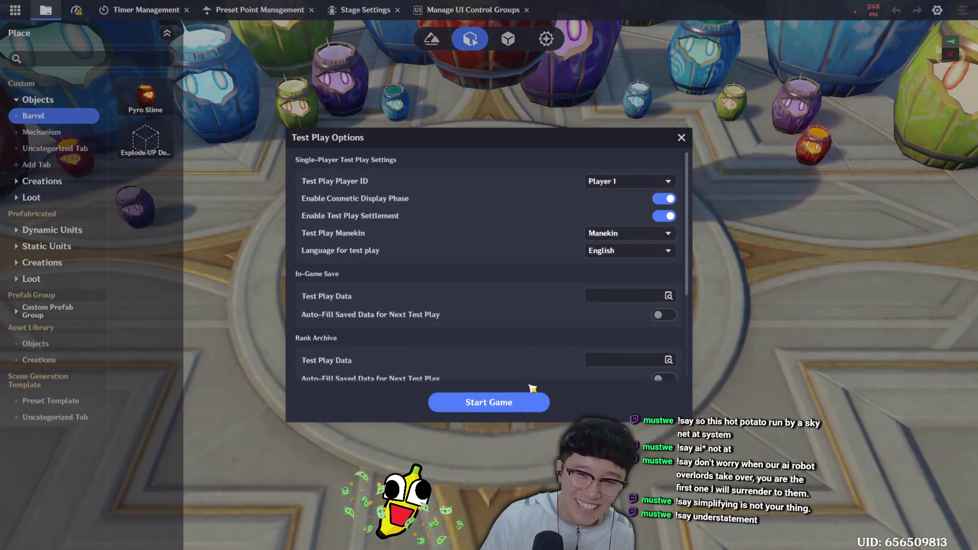
{"action": "left_click", "coordinate": [532, 398]}
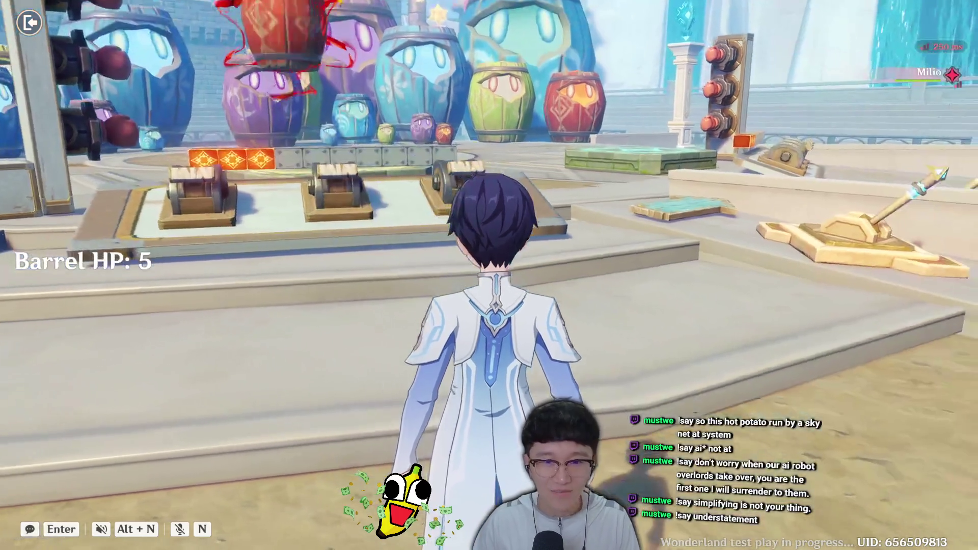
Hit the Hit 3 lever on the cannon platform to drop Barrel HP from 5 to 2, then exit
{"action": "key", "text": "w"}
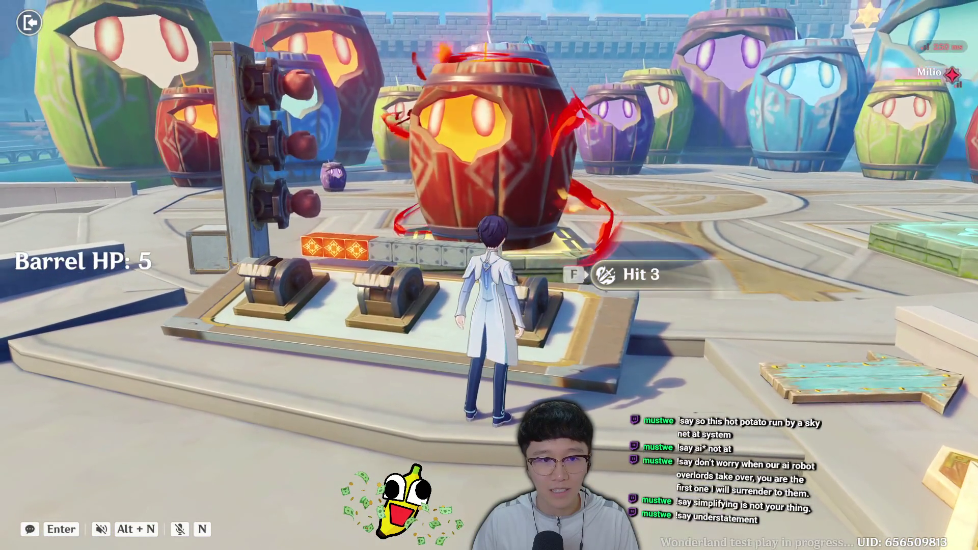
{"action": "key", "text": "f"}
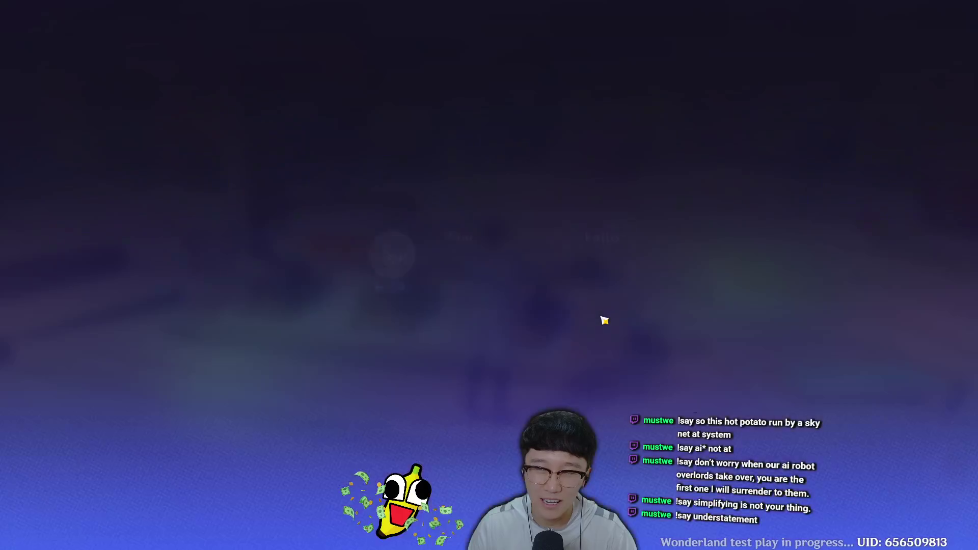
{"action": "left_click", "coordinate": [725, 531]}
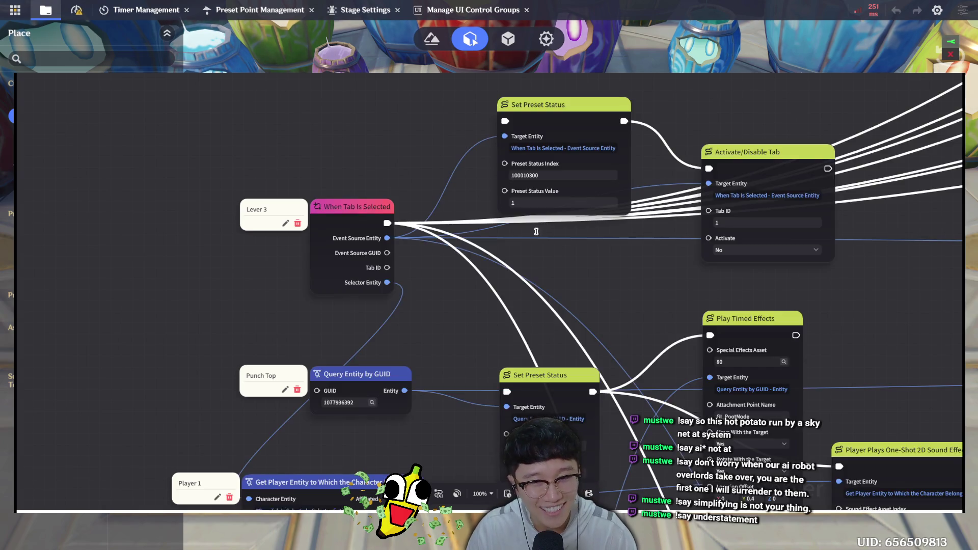
Remove the exec link feeding into the right Set Preset Status node
{"action": "left_click_drag", "start_coordinate": [619, 290], "coordinate": [743, 351]}
{"action": "mouse_move", "coordinate": [591, 226]}
{"action": "left_mouse_down"}
{"action": "mouse_move", "coordinate": [467, 129]}
{"action": "mouse_move", "coordinate": [382, 224]}
{"action": "mouse_move", "coordinate": [351, 245]}
{"action": "mouse_move", "coordinate": [183, 306]}
{"action": "left_mouse_up"}
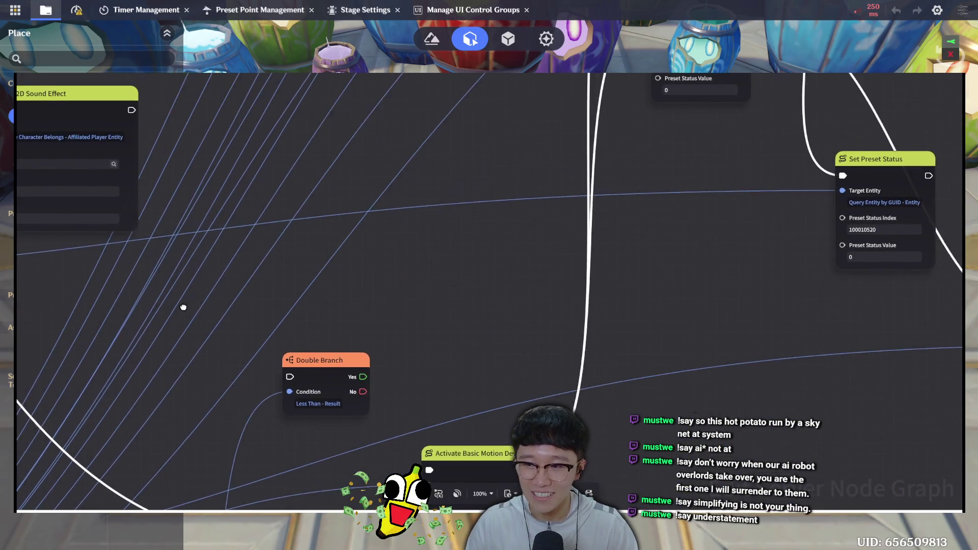
{"action": "left_click", "coordinate": [704, 239]}
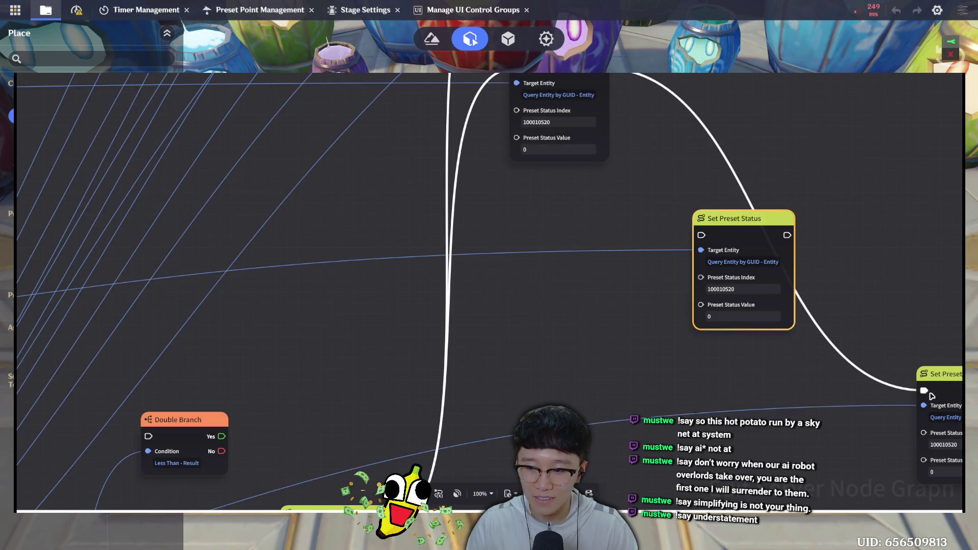
{"action": "left_click", "coordinate": [916, 419]}
Stack the middle and right Set Preset Status nodes beside the Double Branch nodes
{"action": "scroll", "coordinate": [665, 367], "scroll_direction": "down", "scroll_amount": 1}
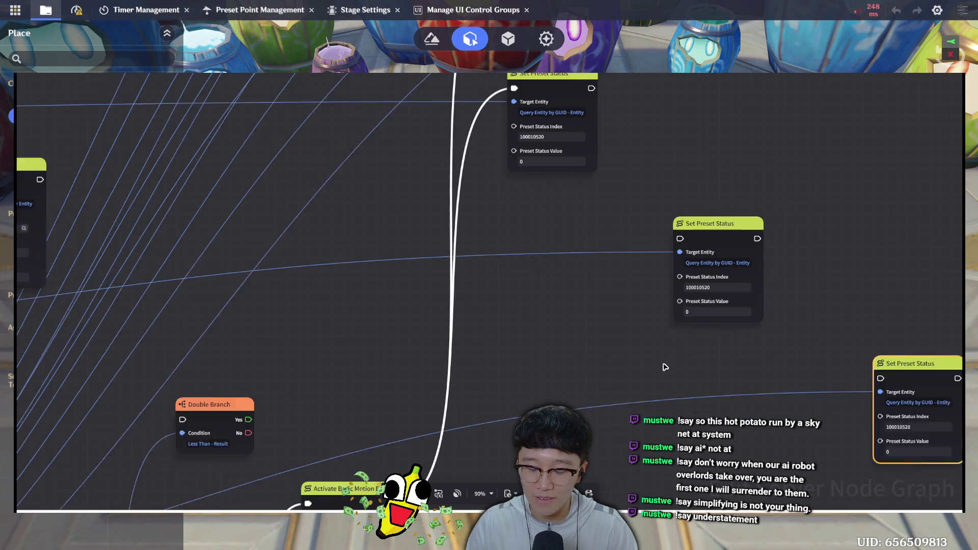
{"action": "scroll", "coordinate": [665, 367], "scroll_direction": "down", "scroll_amount": 1}
{"action": "scroll", "coordinate": [648, 348], "scroll_direction": "down", "scroll_amount": 1}
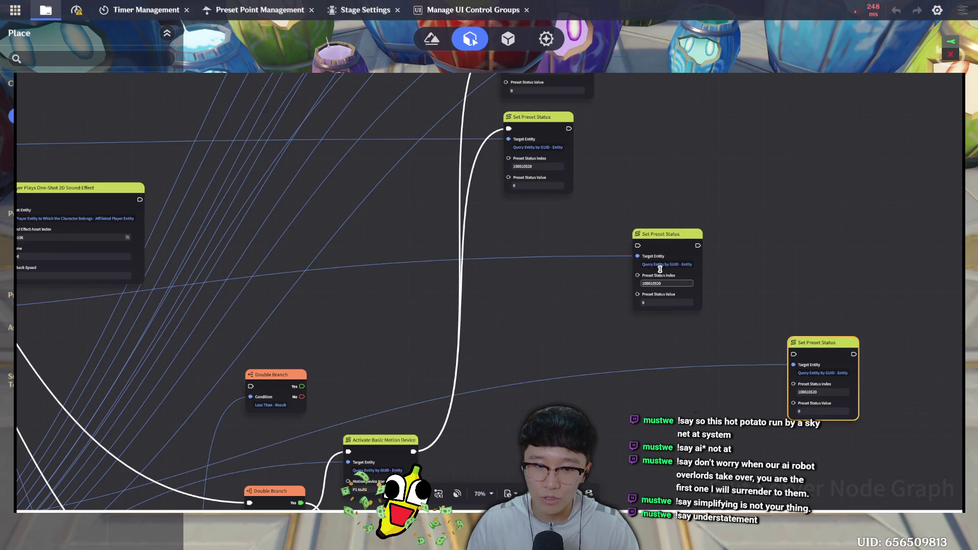
{"action": "mouse_move", "coordinate": [669, 247]}
{"action": "left_mouse_down"}
{"action": "mouse_move", "coordinate": [486, 249]}
{"action": "mouse_move", "coordinate": [388, 225]}
{"action": "left_mouse_up"}
{"action": "mouse_move", "coordinate": [815, 343]}
{"action": "left_mouse_down"}
{"action": "mouse_move", "coordinate": [448, 348]}
{"action": "mouse_move", "coordinate": [377, 334]}
{"action": "left_mouse_up"}
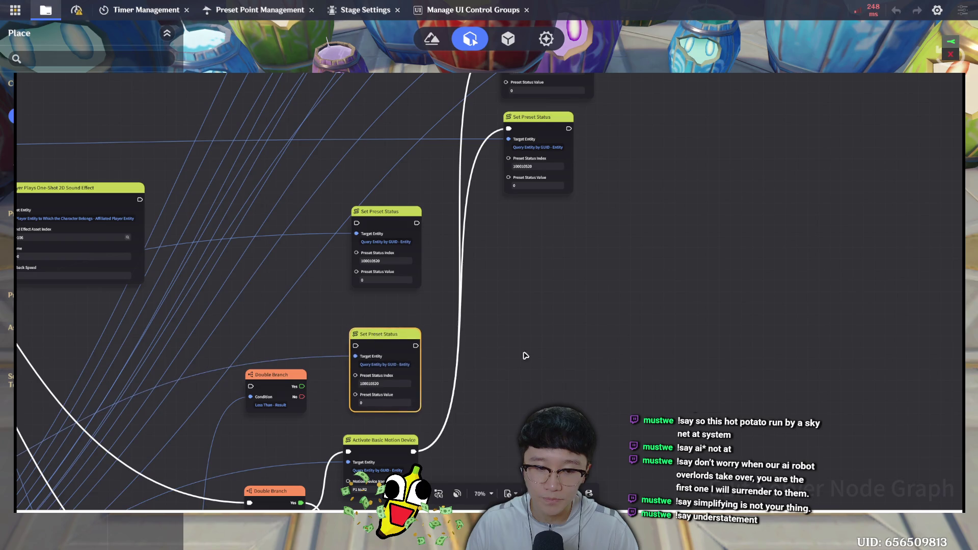
{"action": "scroll", "coordinate": [659, 324], "scroll_direction": "down", "scroll_amount": 3}
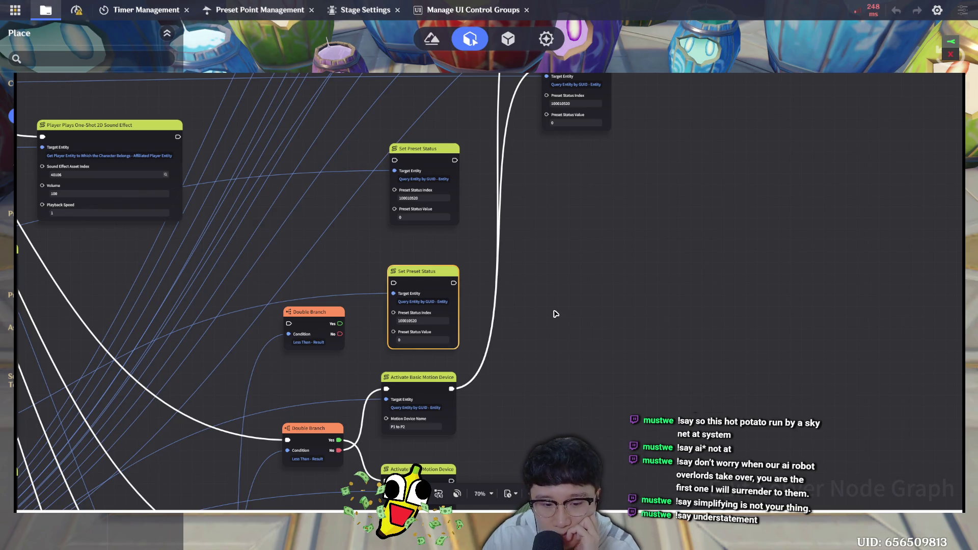
{"action": "scroll", "coordinate": [561, 267], "scroll_direction": "down", "scroll_amount": 2}
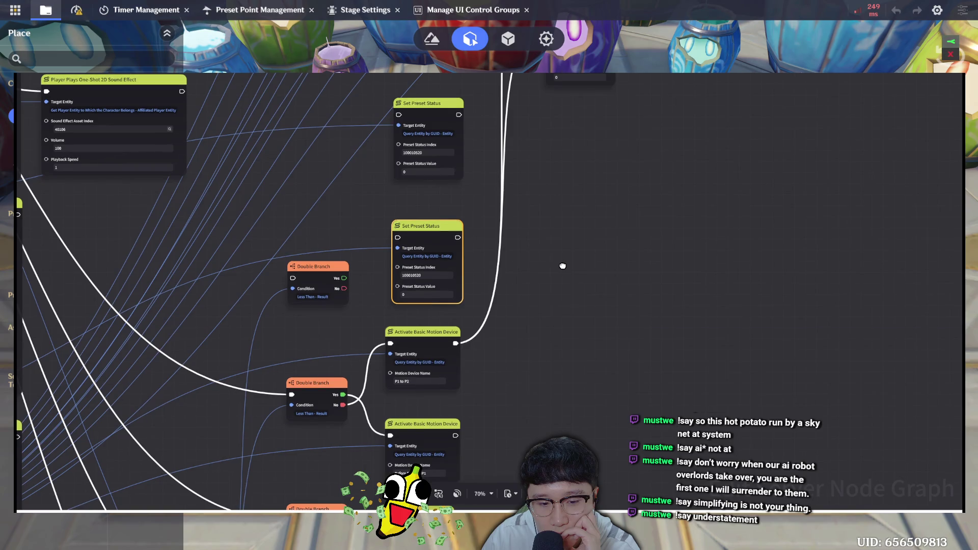